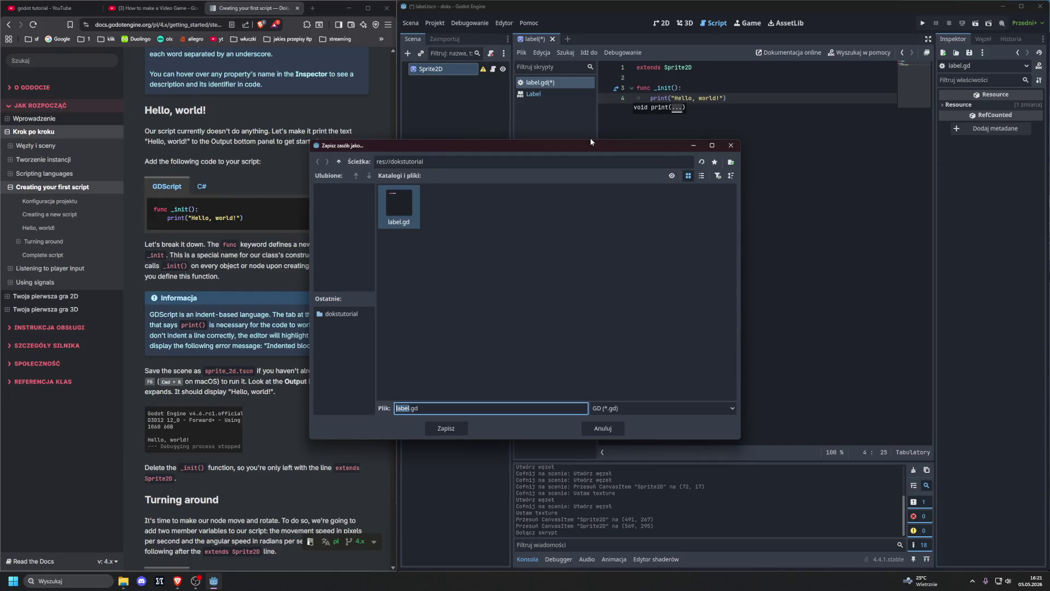
# - Move the 'Zapisz zasób jako' dialog aside and cancel saving label.gd under a new name
pyautogui.moveTo(520, 137)
pyautogui.mouseDown()
pyautogui.moveTo(612, 97)
pyautogui.moveTo(572, 97)
pyautogui.mouseUp()
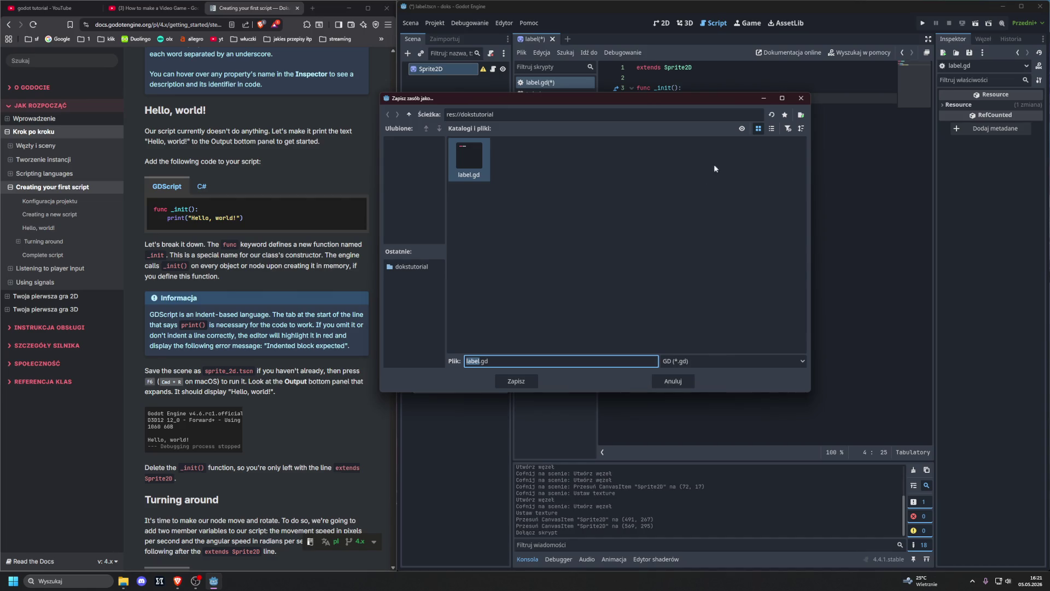
pyautogui.click(802, 98)
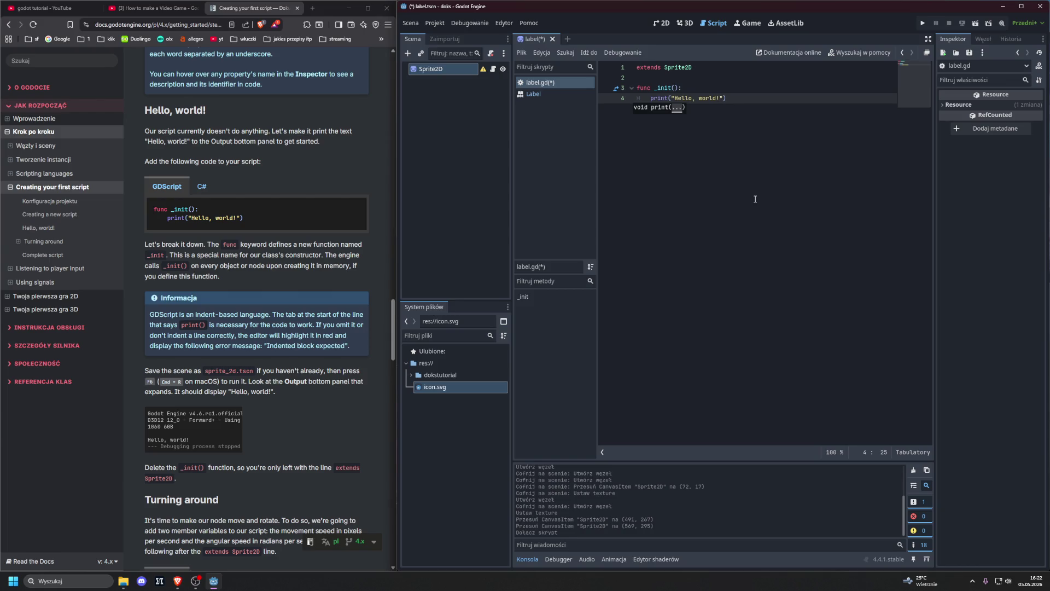
# - Save the label scene via Scena > Zapisz scenę, cancel Save As, and return to label.gd
pyautogui.click(412, 23)
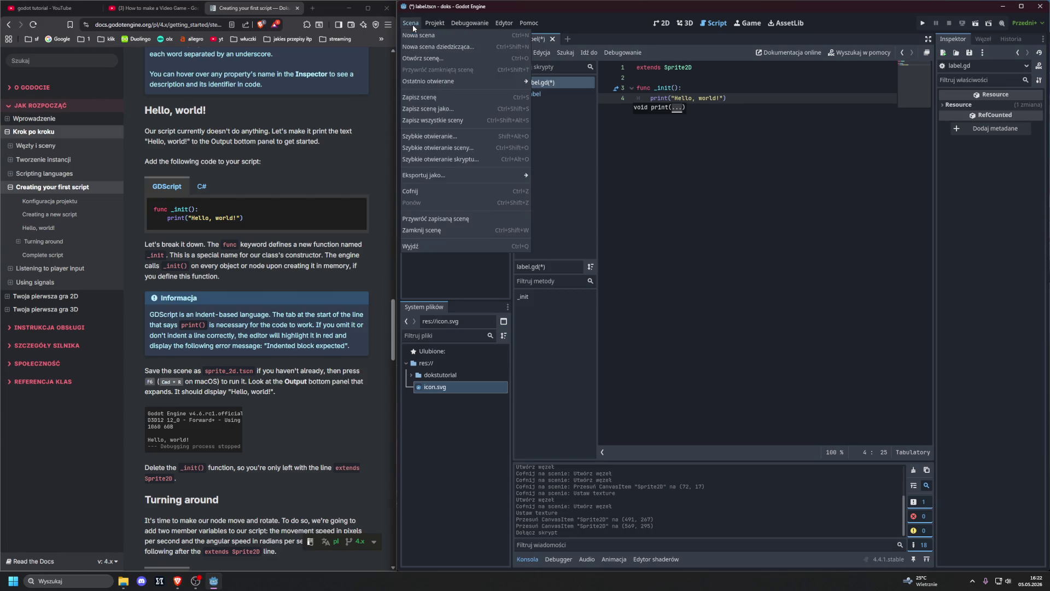
pyautogui.click(413, 98)
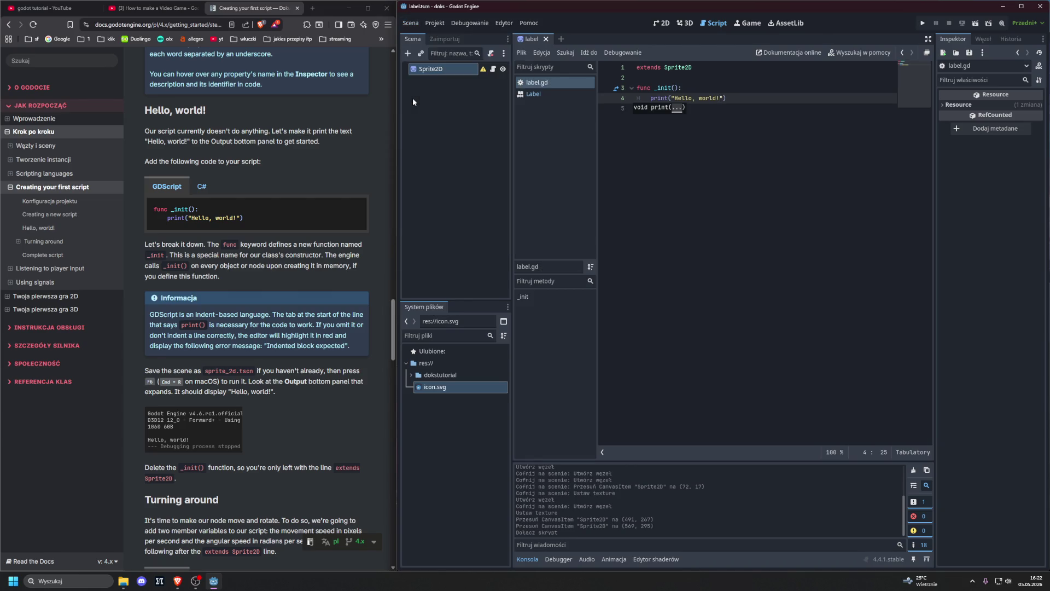
pyautogui.click(411, 22)
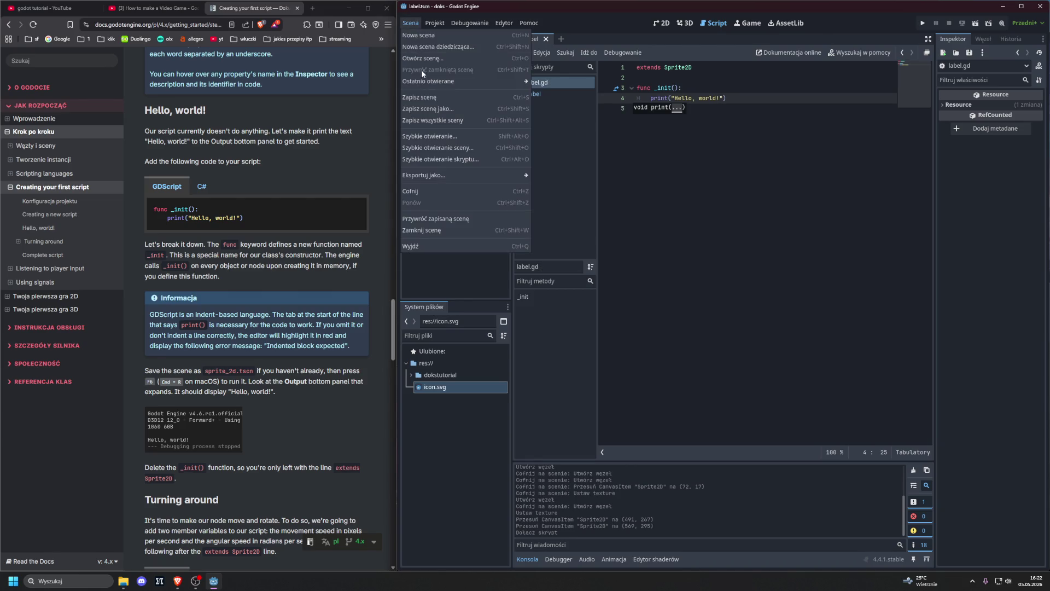
pyautogui.click(423, 108)
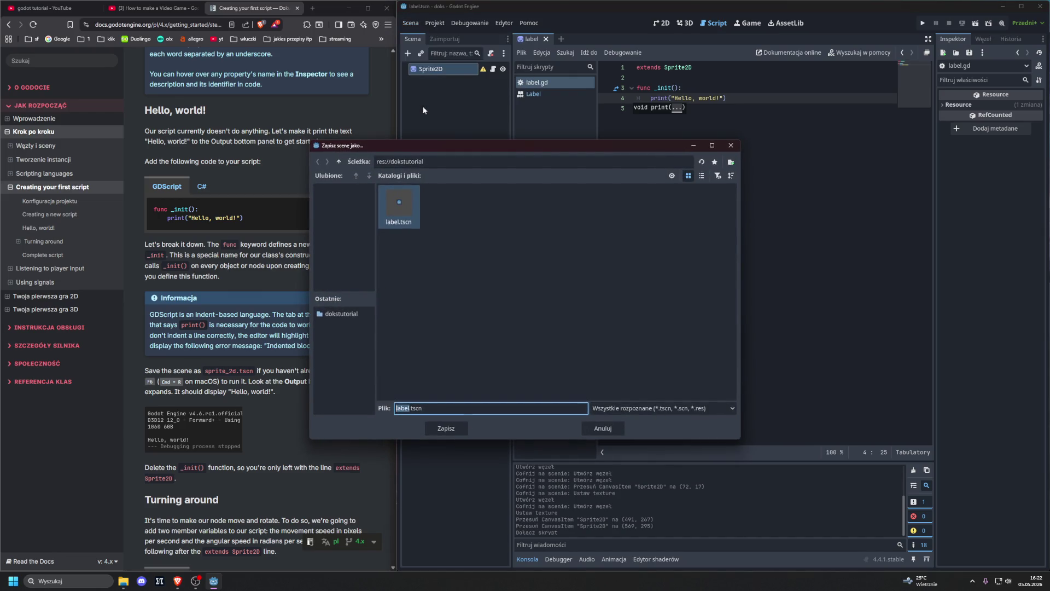
pyautogui.click(730, 145)
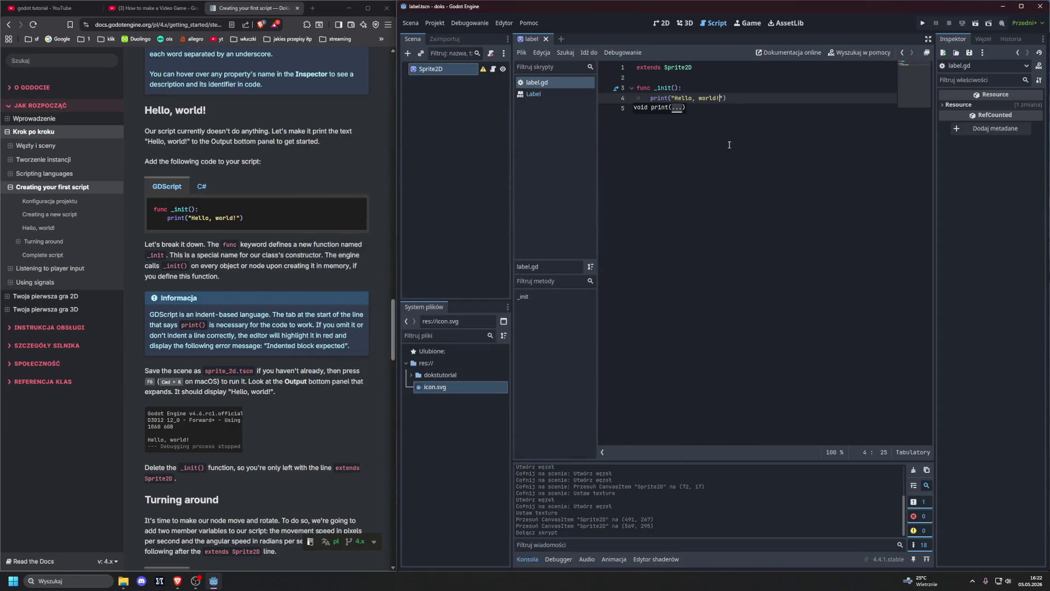
pyautogui.click(534, 94)
pyautogui.click(540, 85)
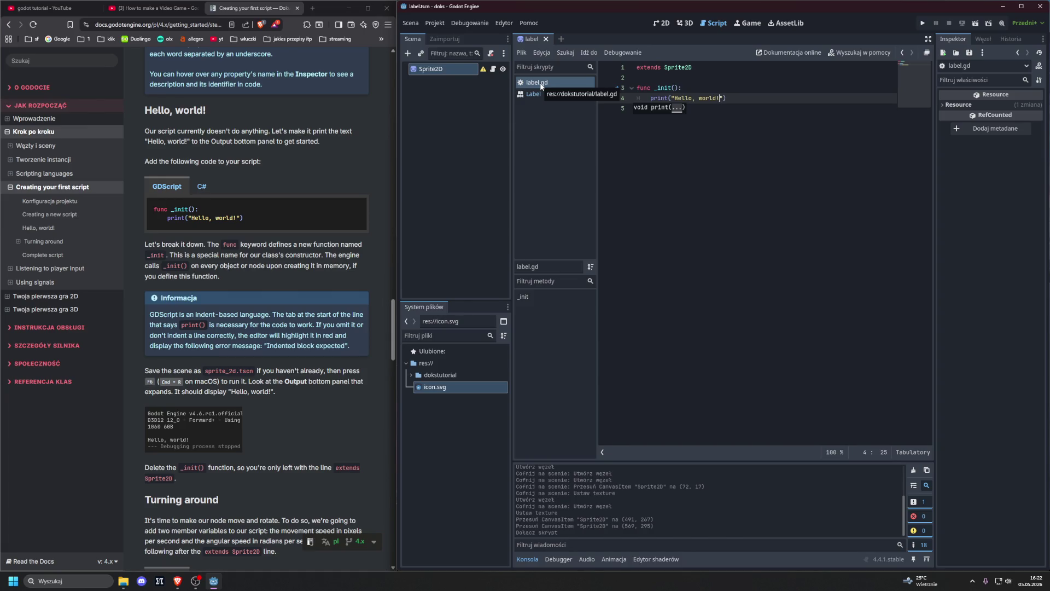
# - Save the script as sprite_2d.tscn.gd, pasting the name sprite_2d.tscn copied from the docs
pyautogui.click(522, 52)
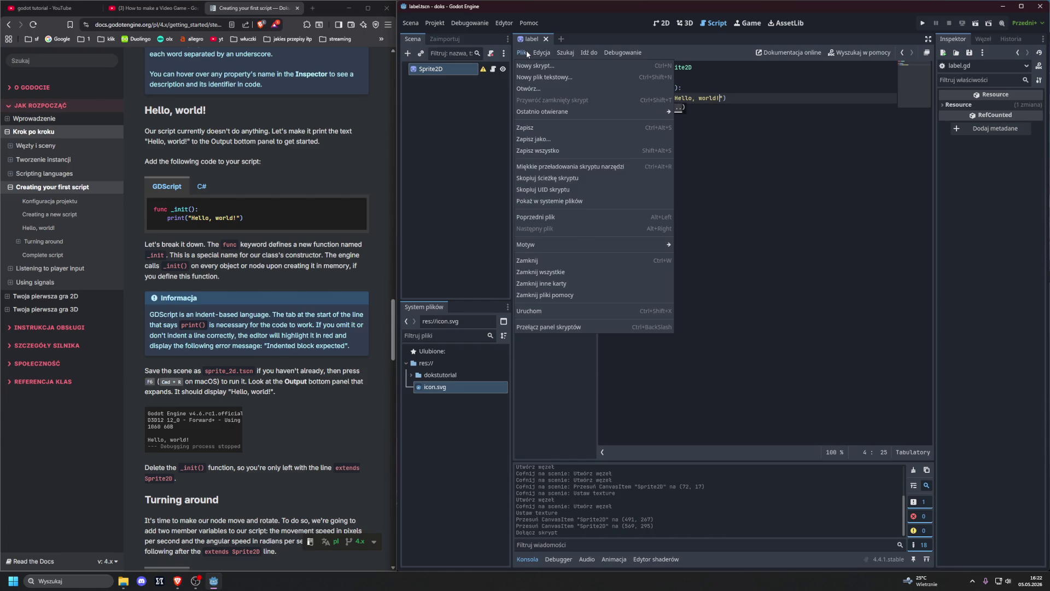
pyautogui.click(540, 139)
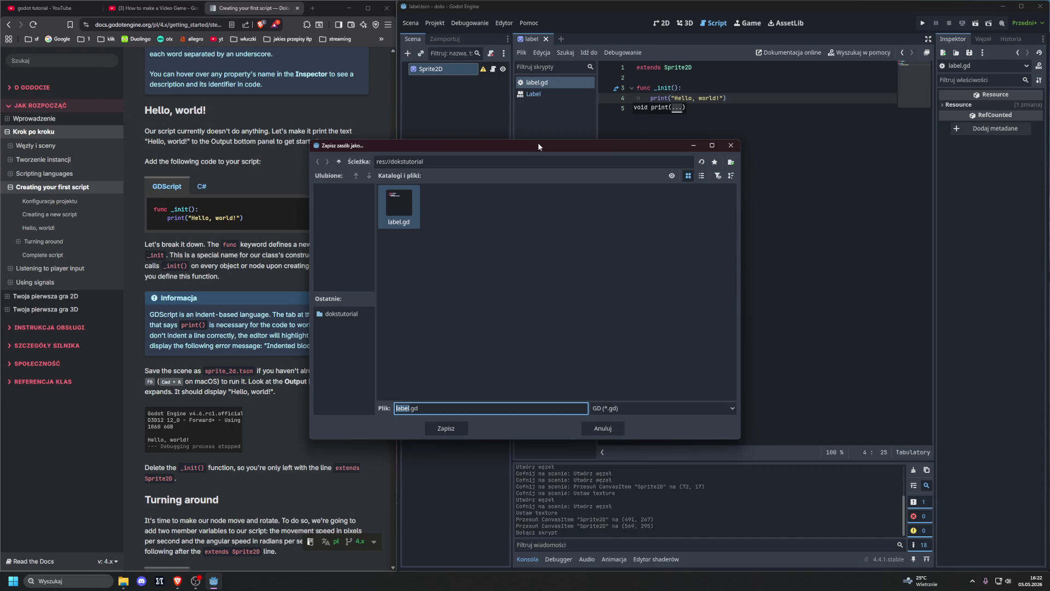
pyautogui.write('Hello World')
pyautogui.moveTo(205, 372); pyautogui.dragTo(255, 372)
pyautogui.hotkey('ctrl', 'c')
pyautogui.click(446, 372)
pyautogui.hotkey('ctrl', 'a')
pyautogui.hotkey('ctrl', 'v')
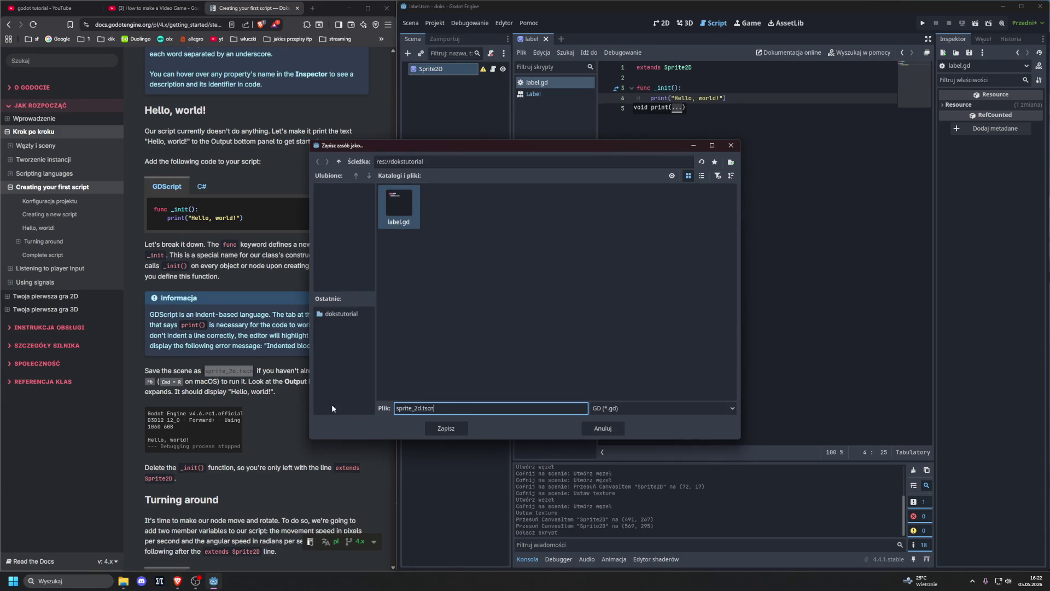
pyautogui.click(446, 429)
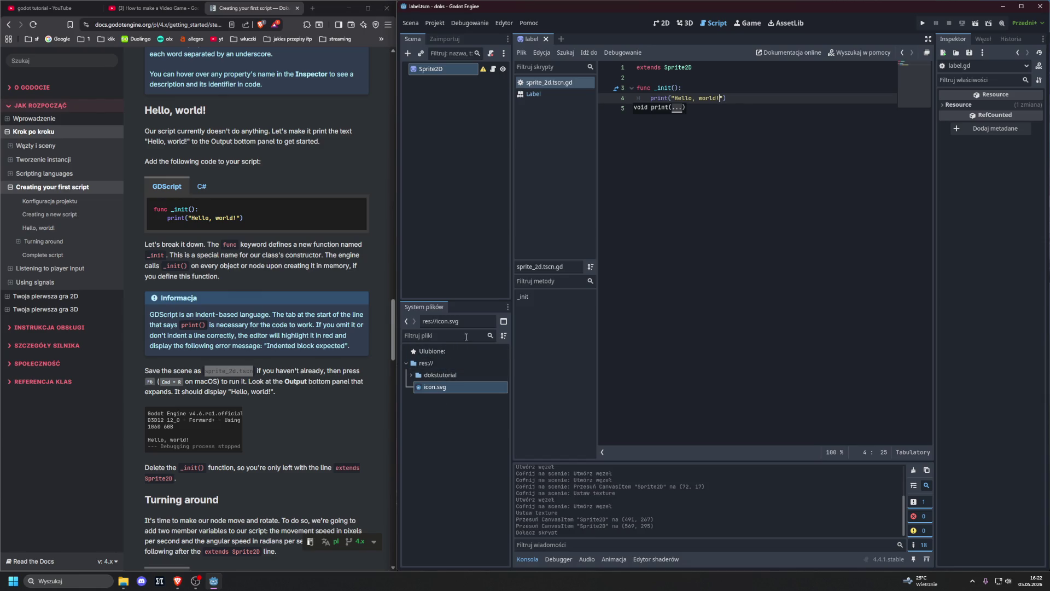
pyautogui.click(688, 306)
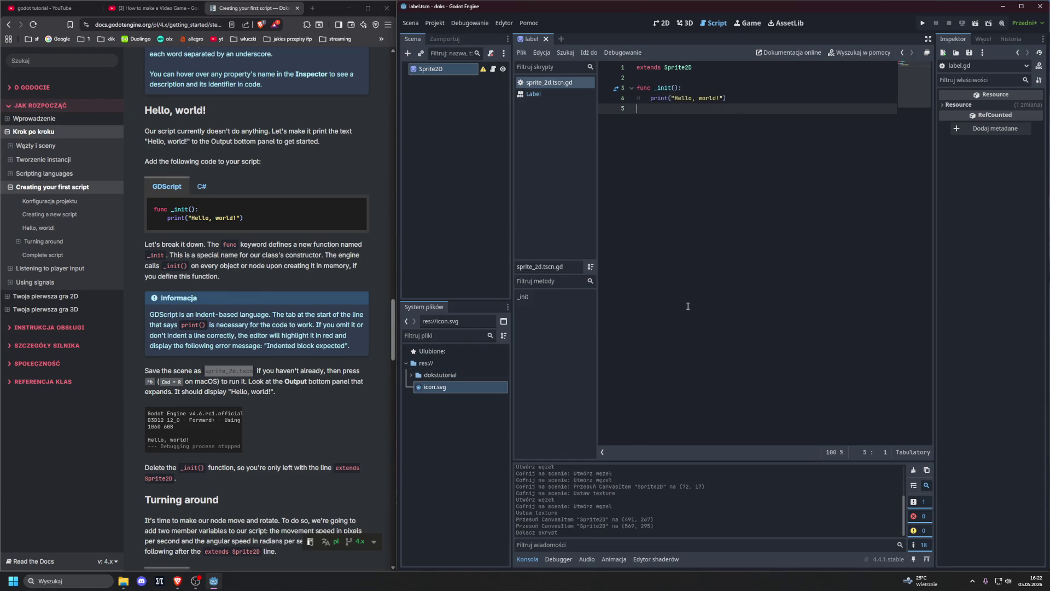
# - Run the scene with F6, check 'Hello, world!' in the output, and close the game window
pyautogui.press('F6')
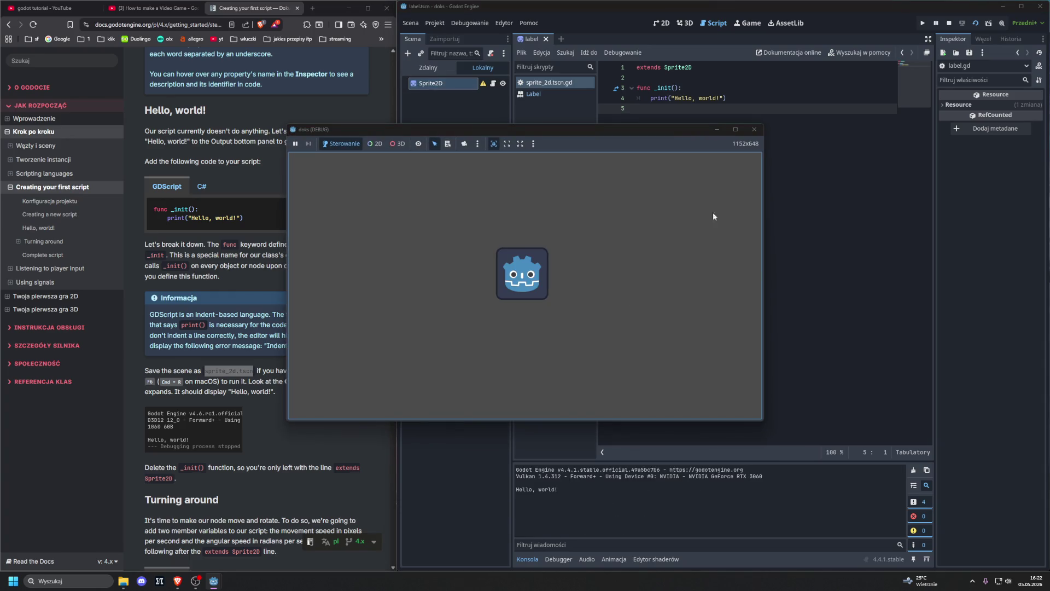
pyautogui.click(754, 130)
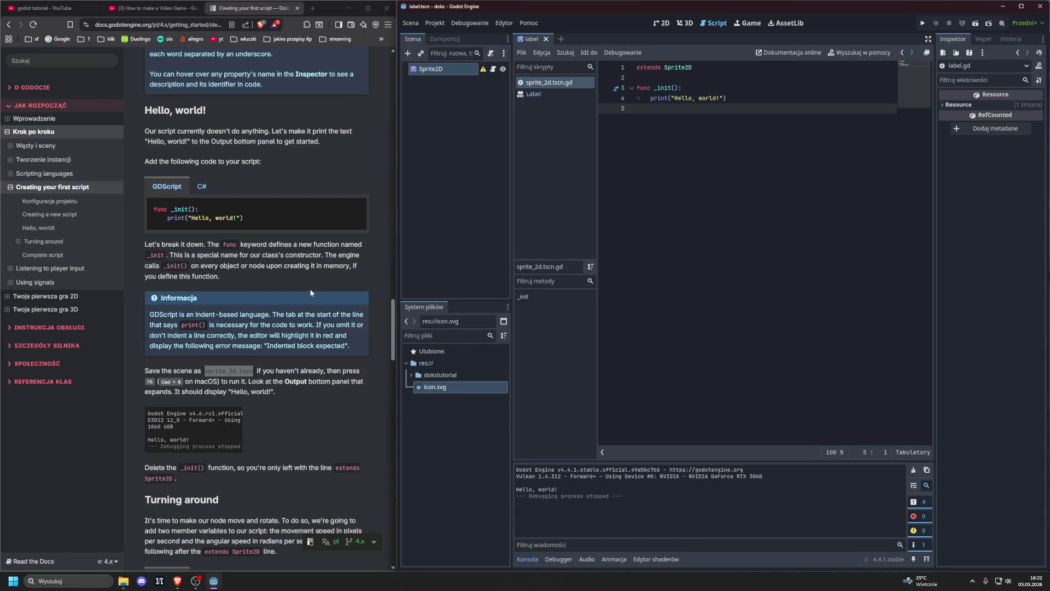
pyautogui.scroll(-2, 314, 300)
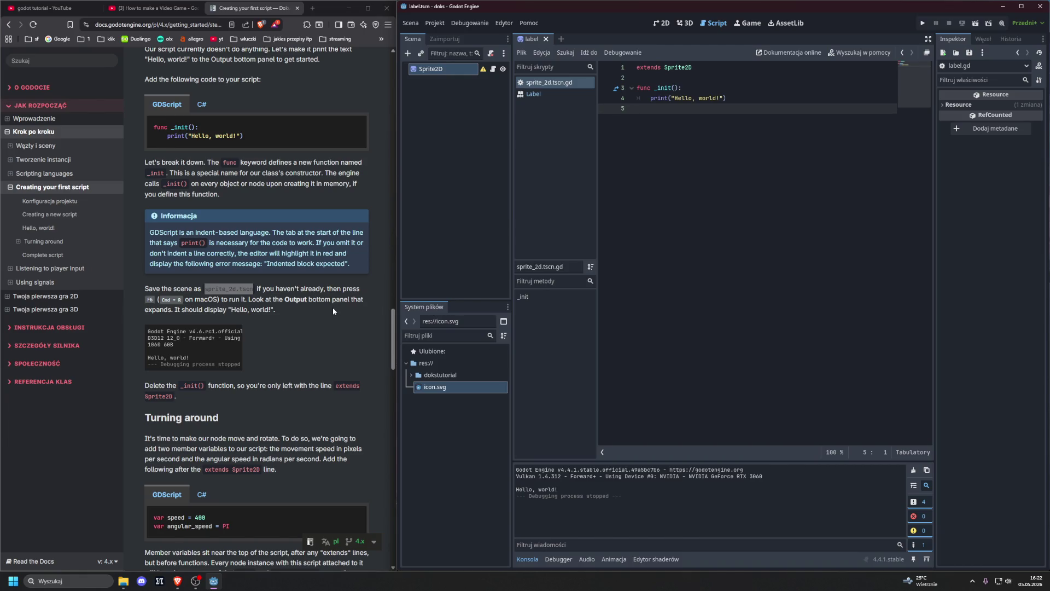
# - Delete the _init function from the script
pyautogui.scroll(-5, 334, 312)
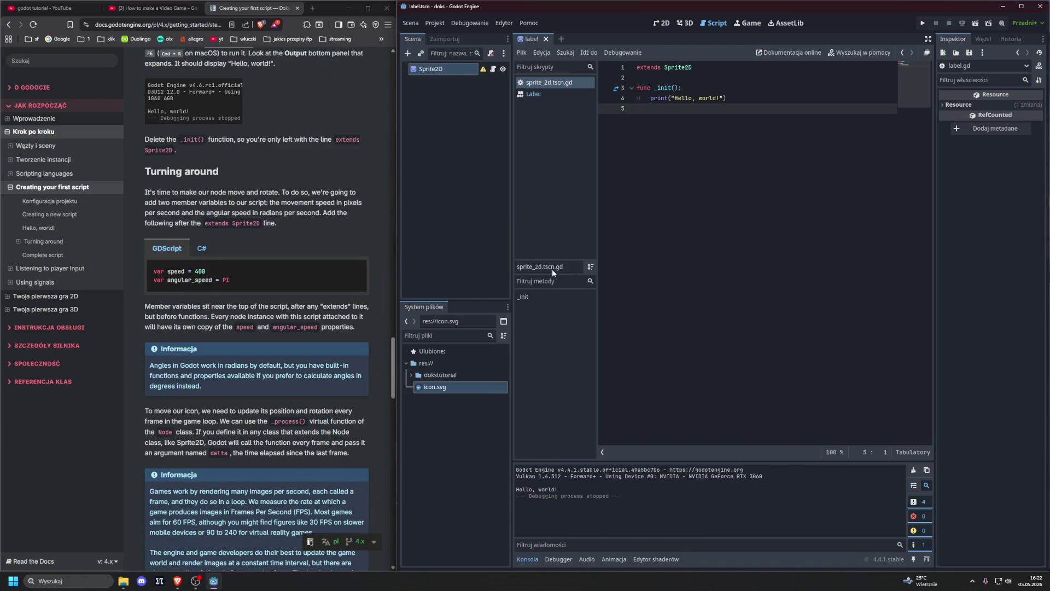
pyautogui.moveTo(650, 121); pyautogui.dragTo(587, 82)
pyautogui.press('Delete')
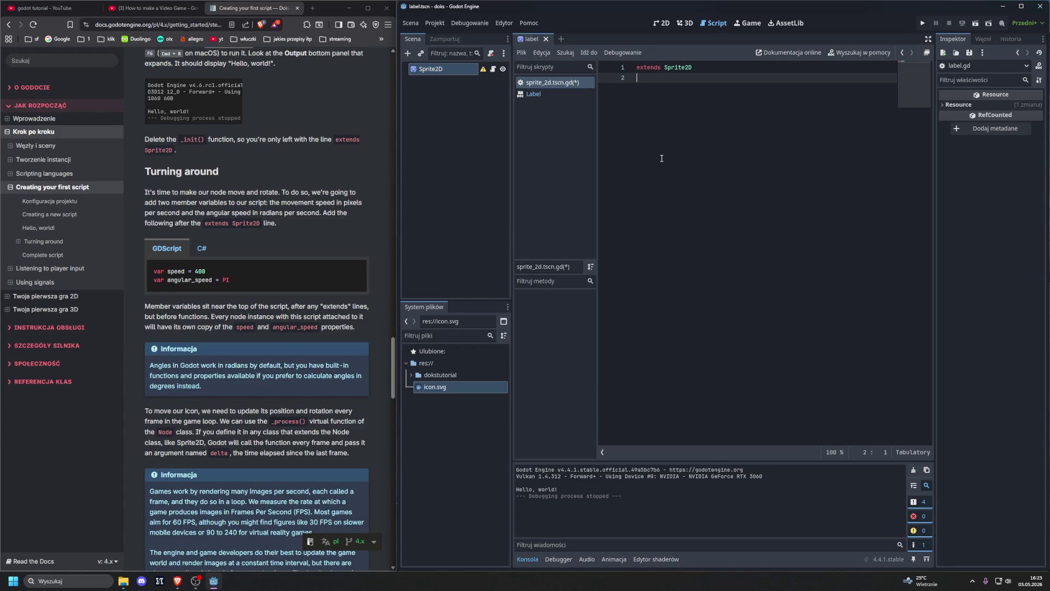
# - Declare var speed = 400 and var angular_speed = PI below extends Sprite2D
pyautogui.press('Return')
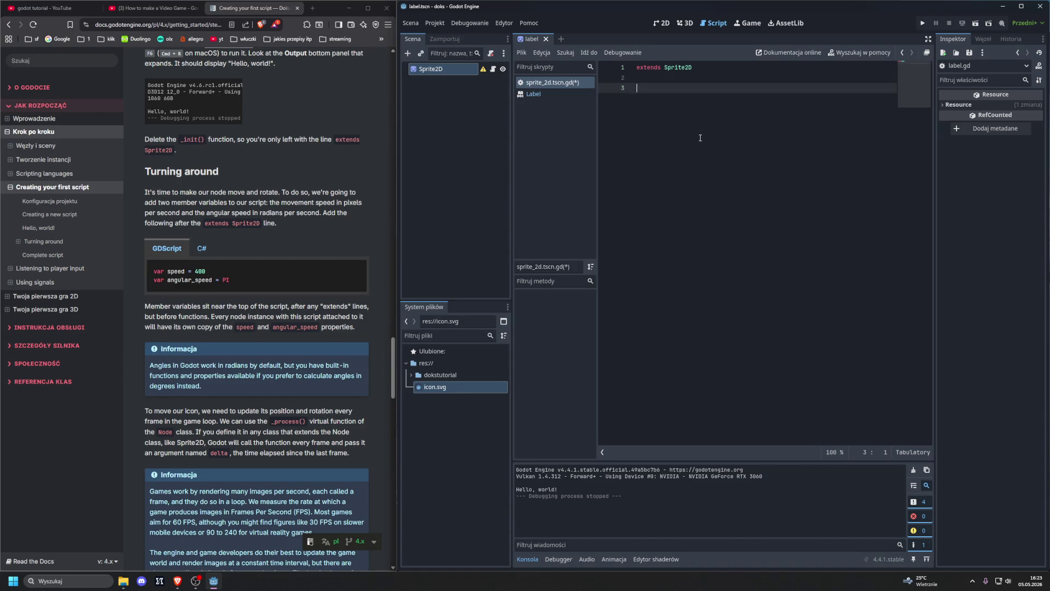
pyautogui.write('var speed = ')
pyautogui.write('400')
pyautogui.press('Return')
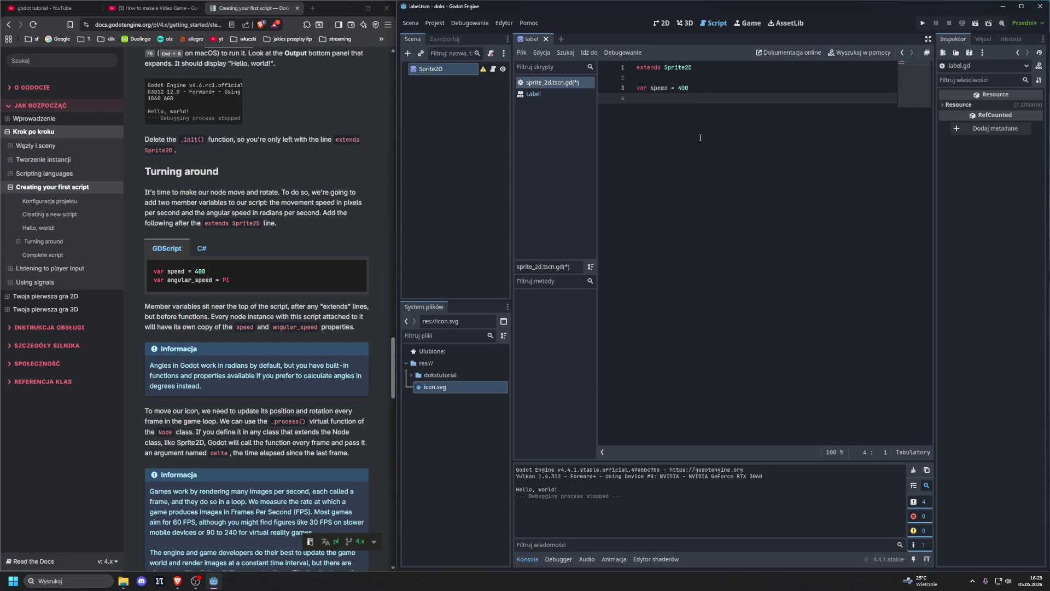
pyautogui.write('r angular_')
pyautogui.write('speed = ')
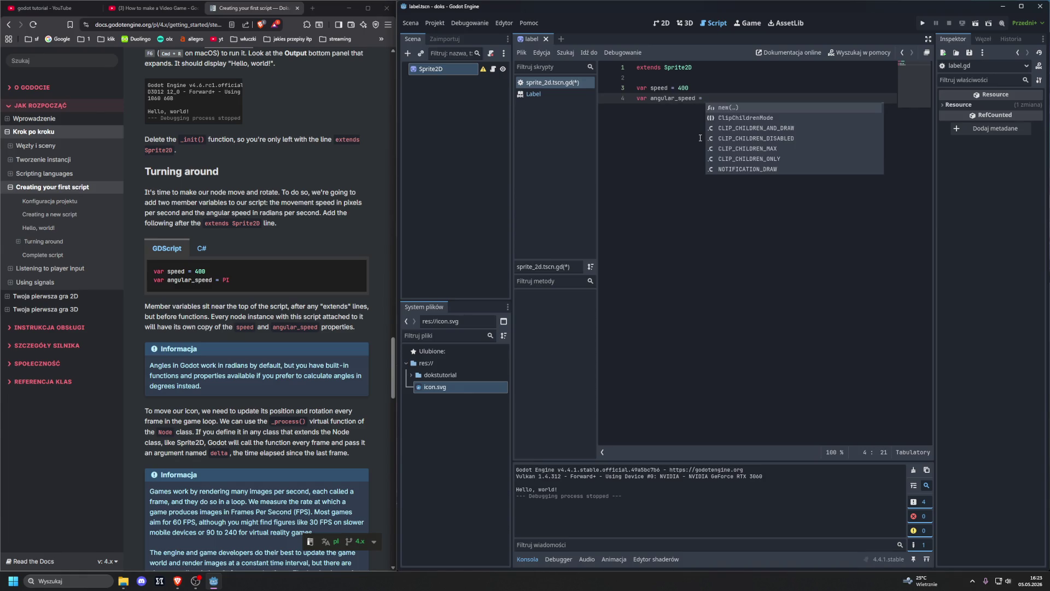
pyautogui.write('PI')
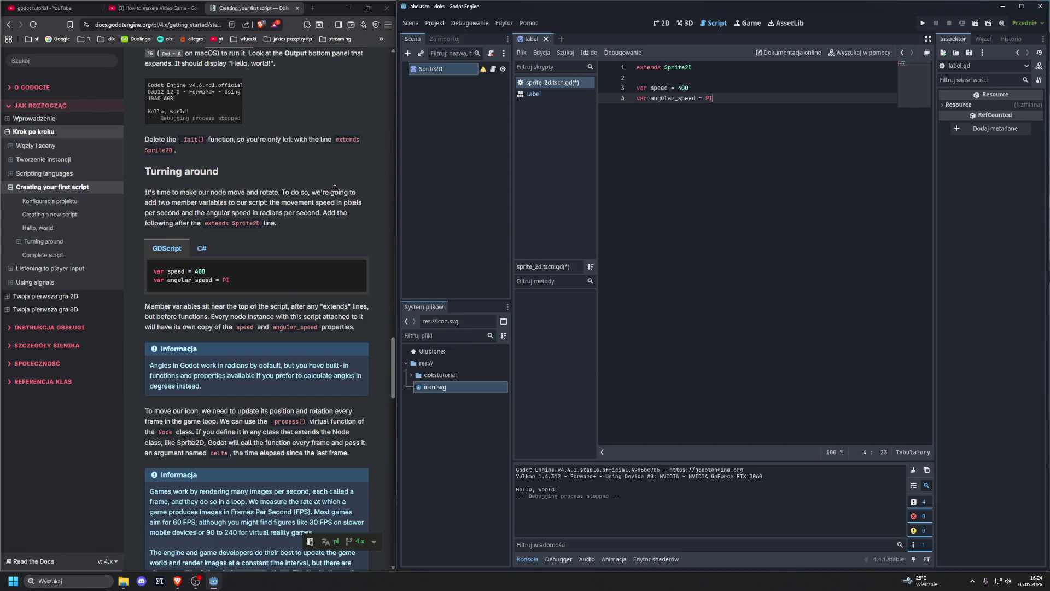
pyautogui.scroll(-3, 336, 189)
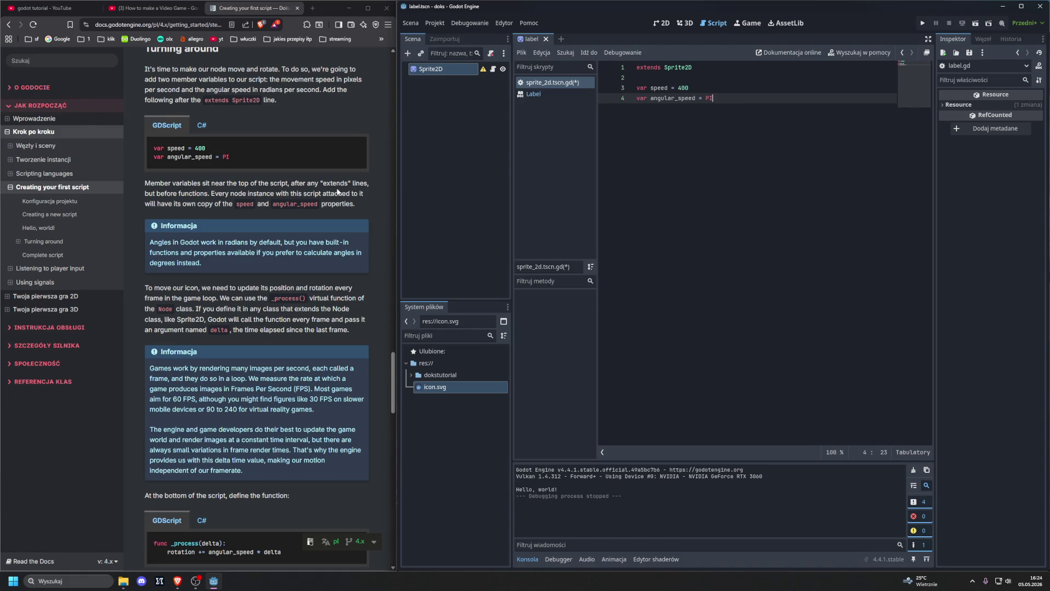
pyautogui.scroll(-3, 339, 191)
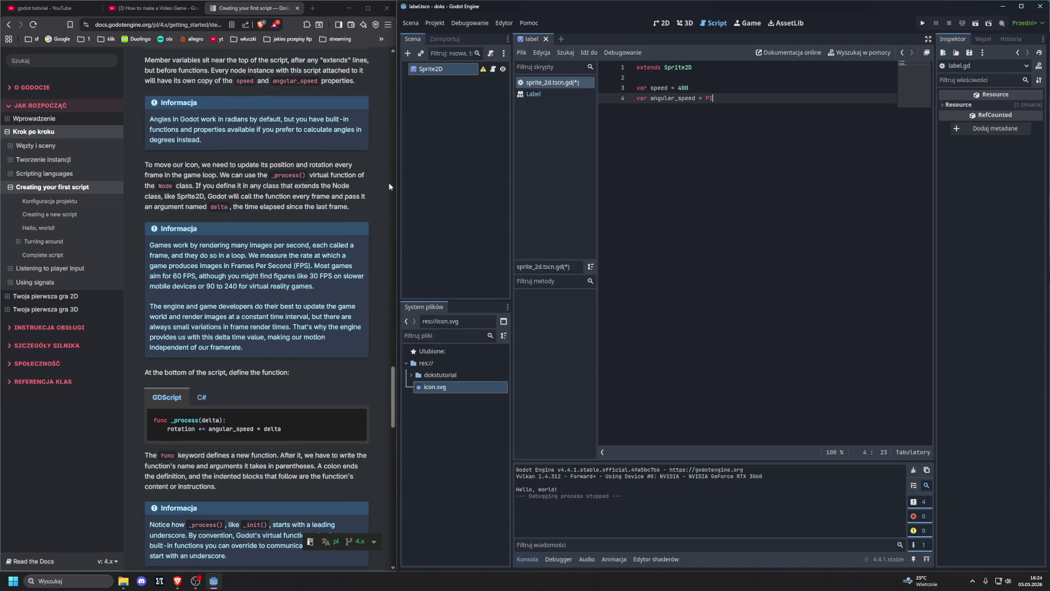
pyautogui.click(55, 201)
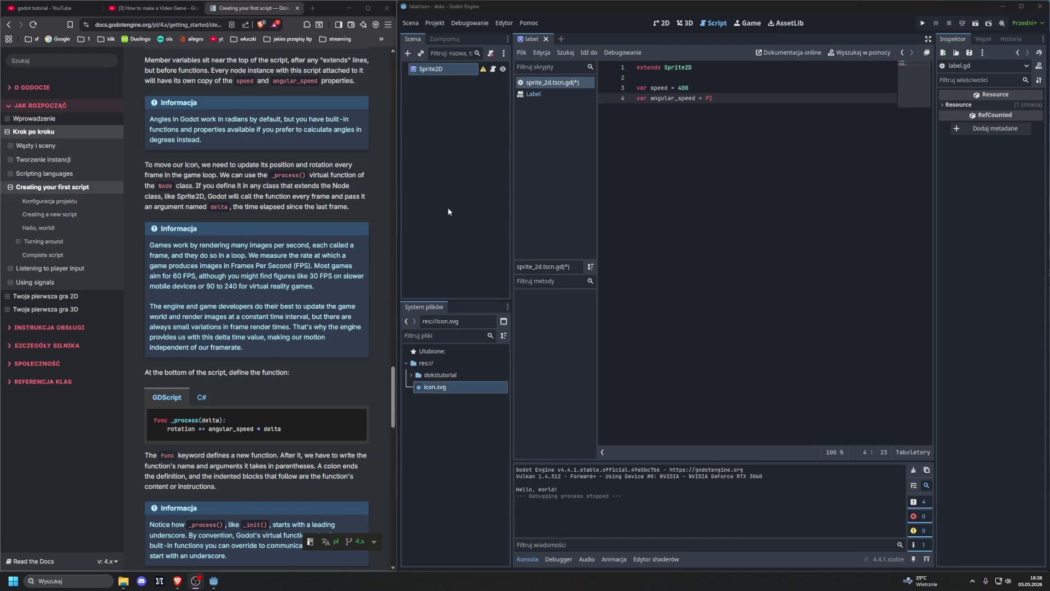
# - Write func _process(delta): with the body rotation += angular_speed * delta
pyautogui.click(710, 179)
pyautogui.press('Return')
pyautogui.press('Return')
pyautogui.write('fu')
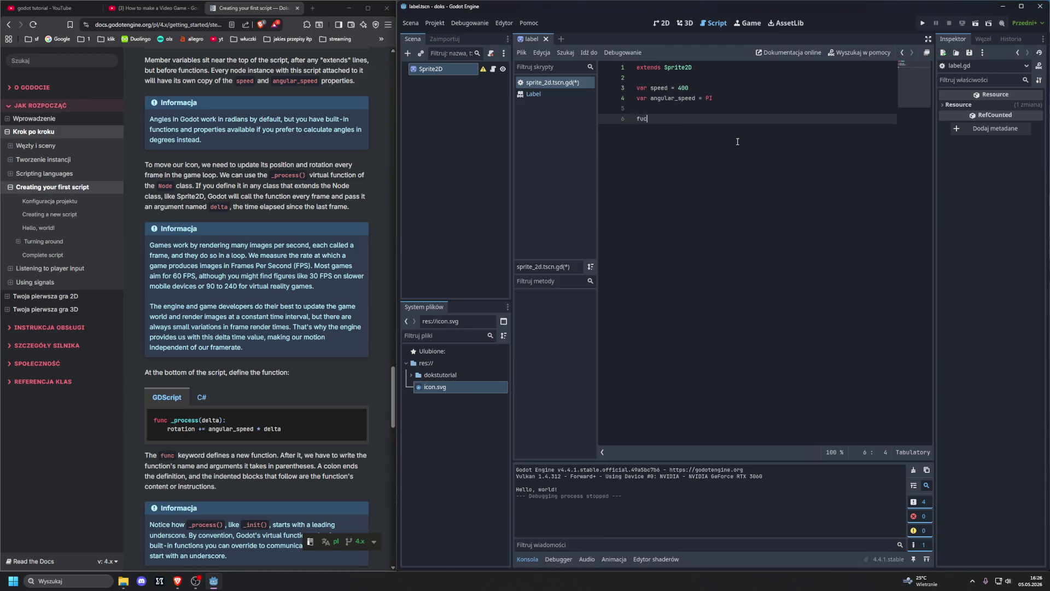
pyautogui.write('nc ')
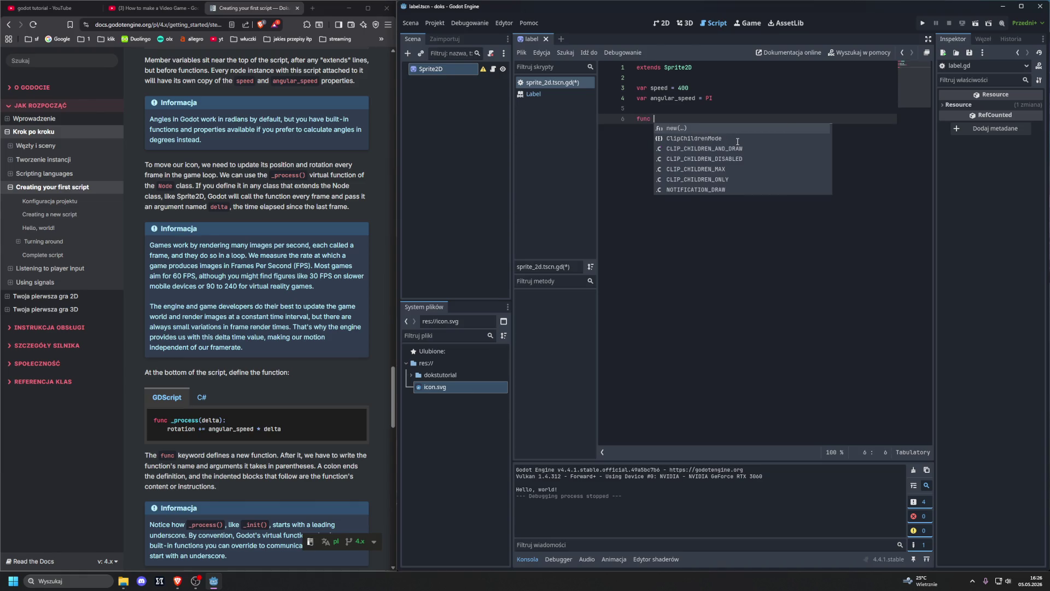
pyautogui.write('_pro')
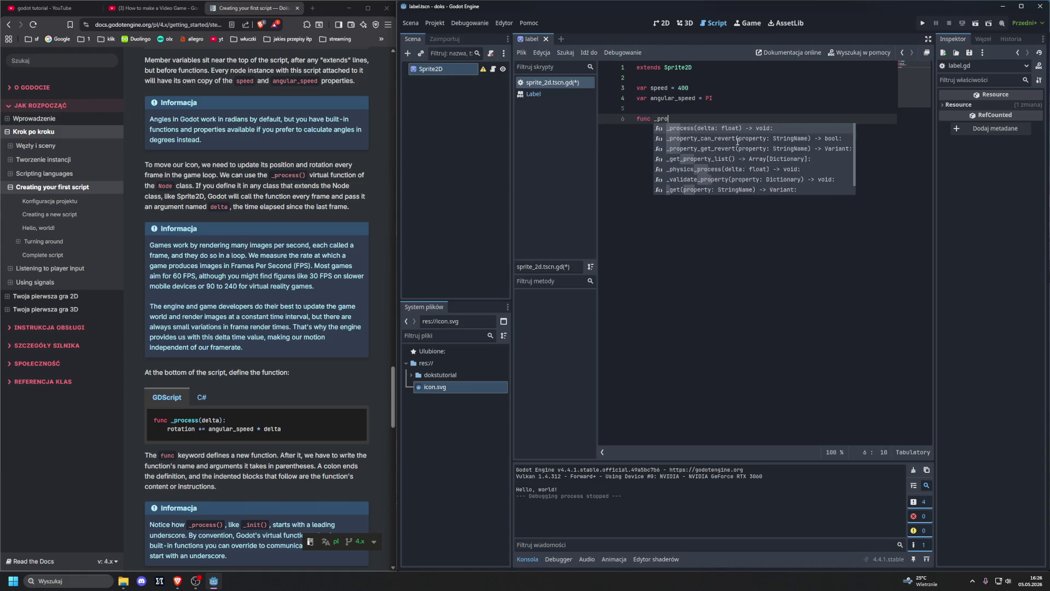
pyautogui.write('cerss')
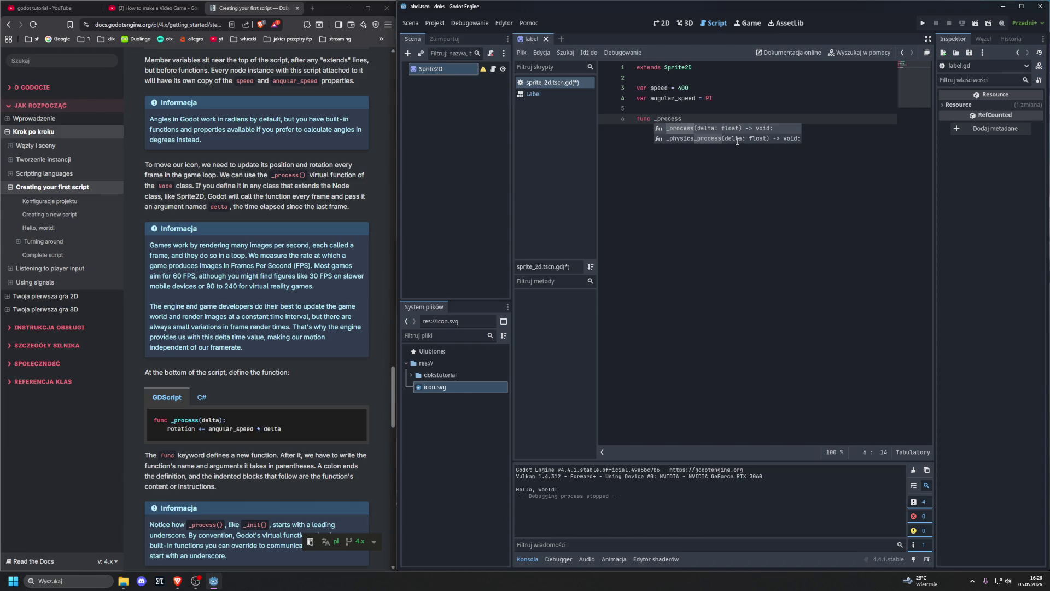
pyautogui.write('(delta):')
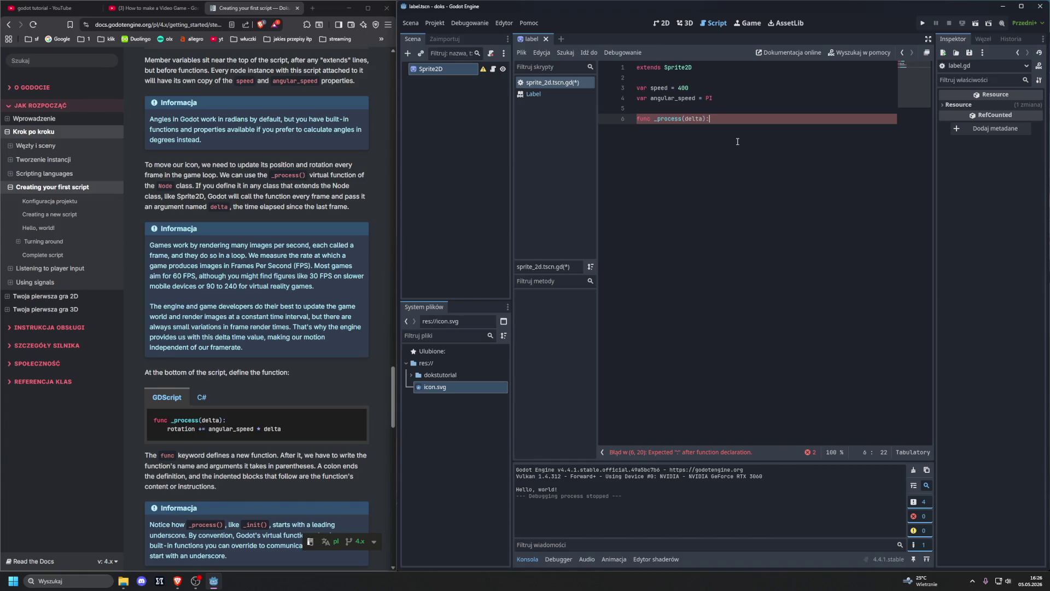
pyautogui.press('Return')
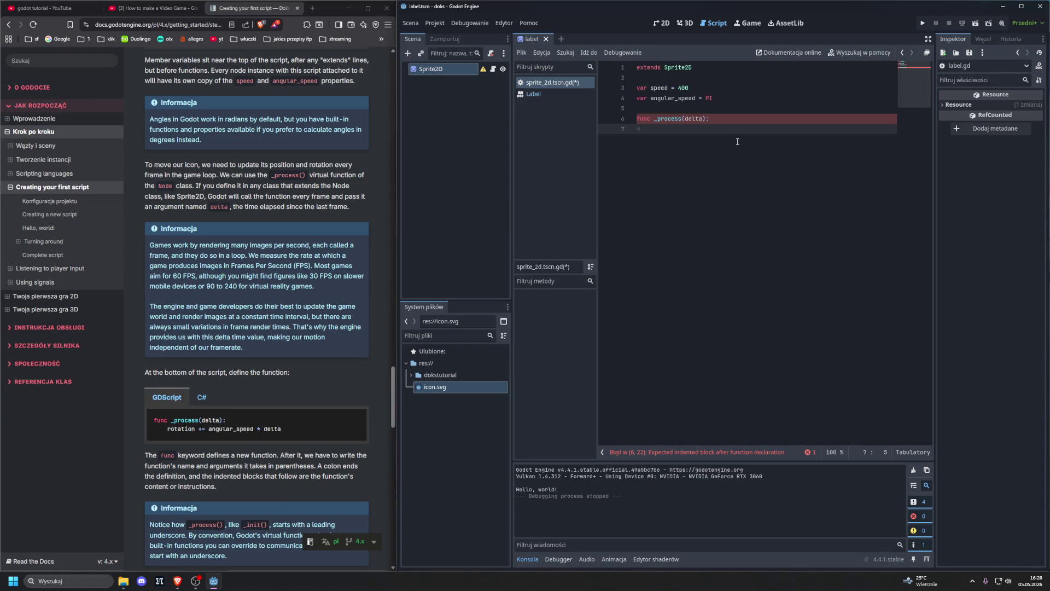
pyautogui.write('rotat')
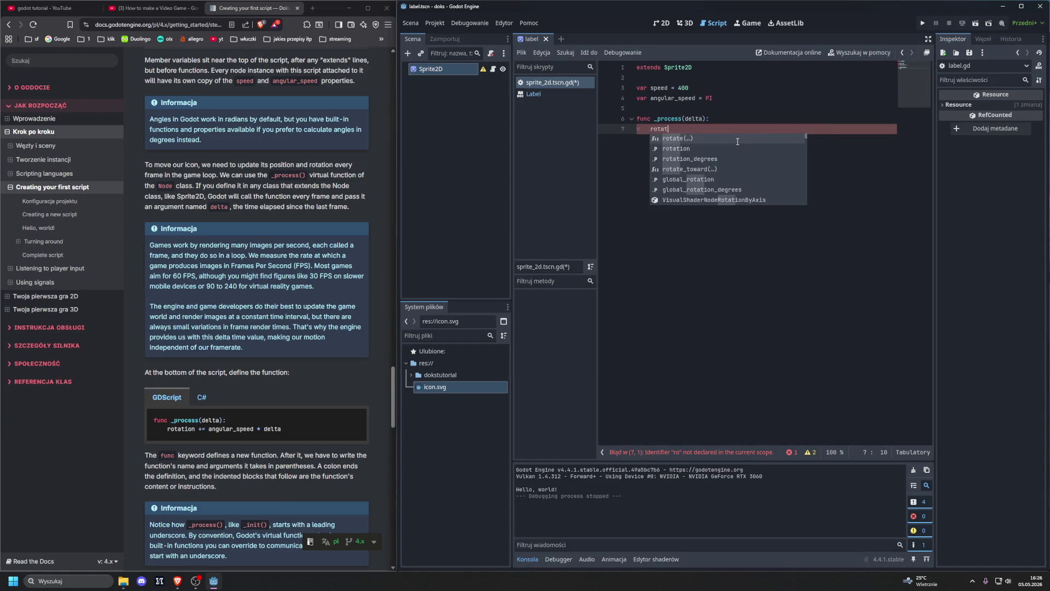
pyautogui.write('ion ')
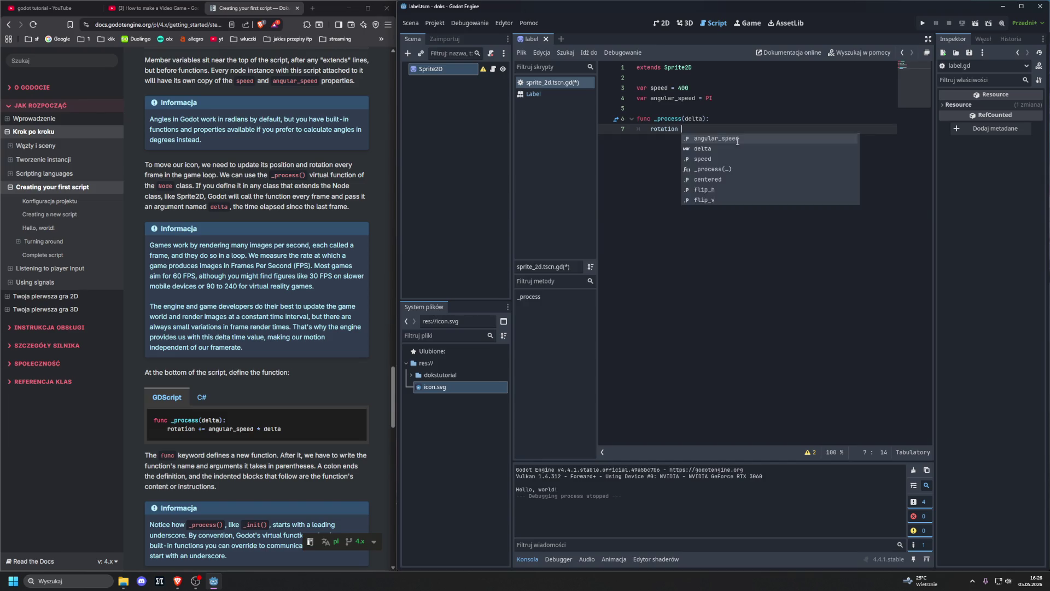
pyautogui.write('+= ang')
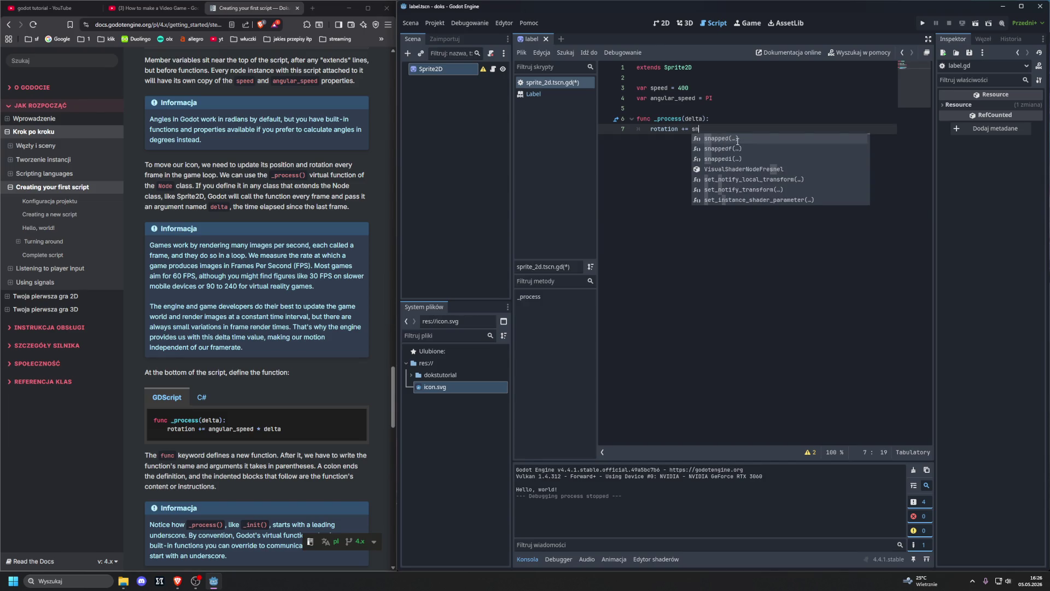
pyautogui.press('Return')
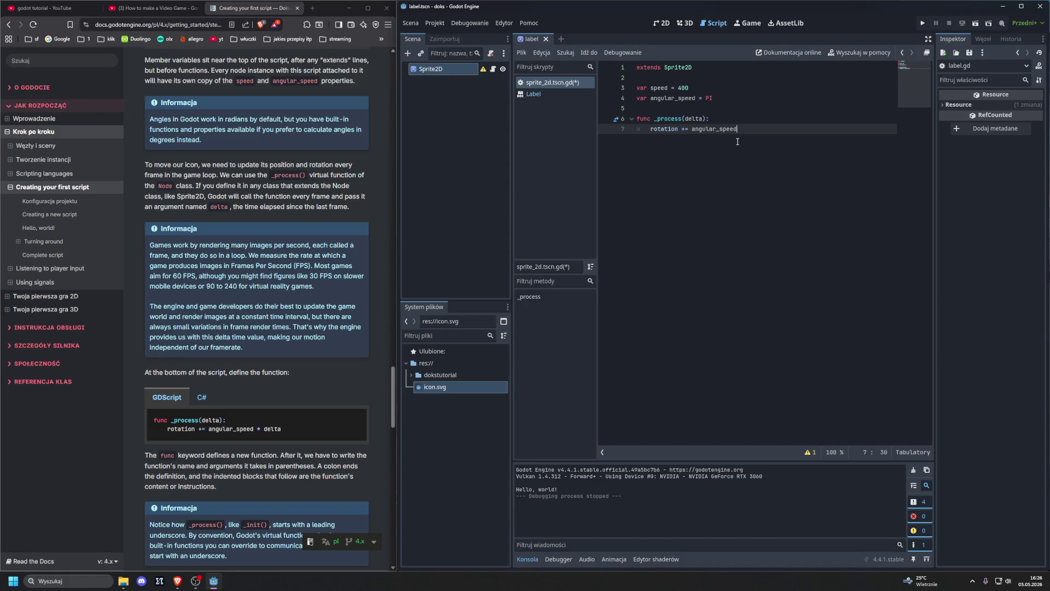
pyautogui.write(' * delta')
pyautogui.scroll(-6, 378, 167)
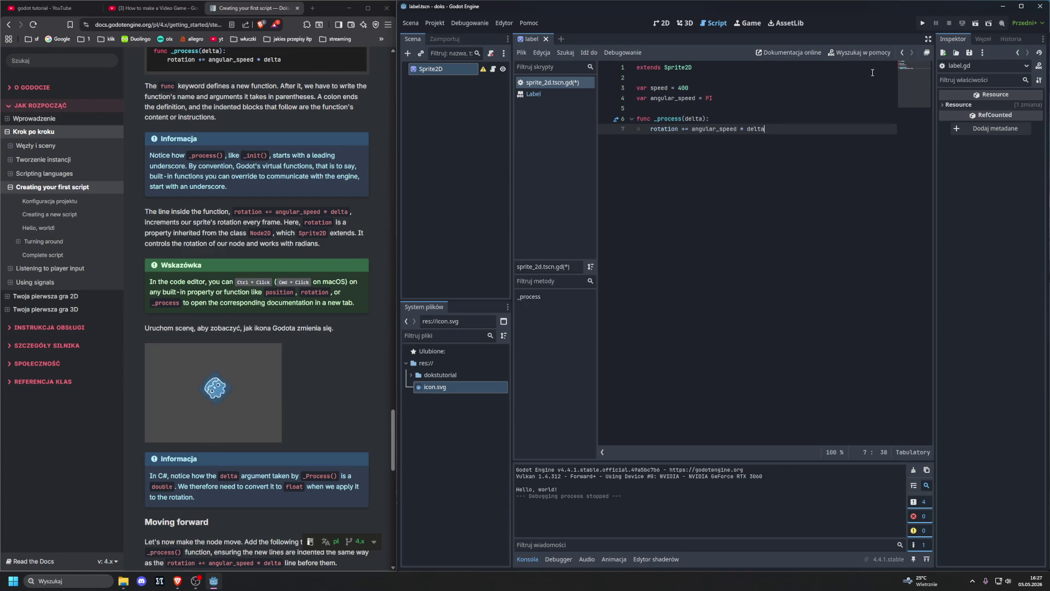
# - Select the Sprite2D node in the Scene dock and expand its Animation properties in the Inspector
pyautogui.click(944, 41)
pyautogui.click(537, 93)
pyautogui.click(539, 84)
pyautogui.click(465, 69)
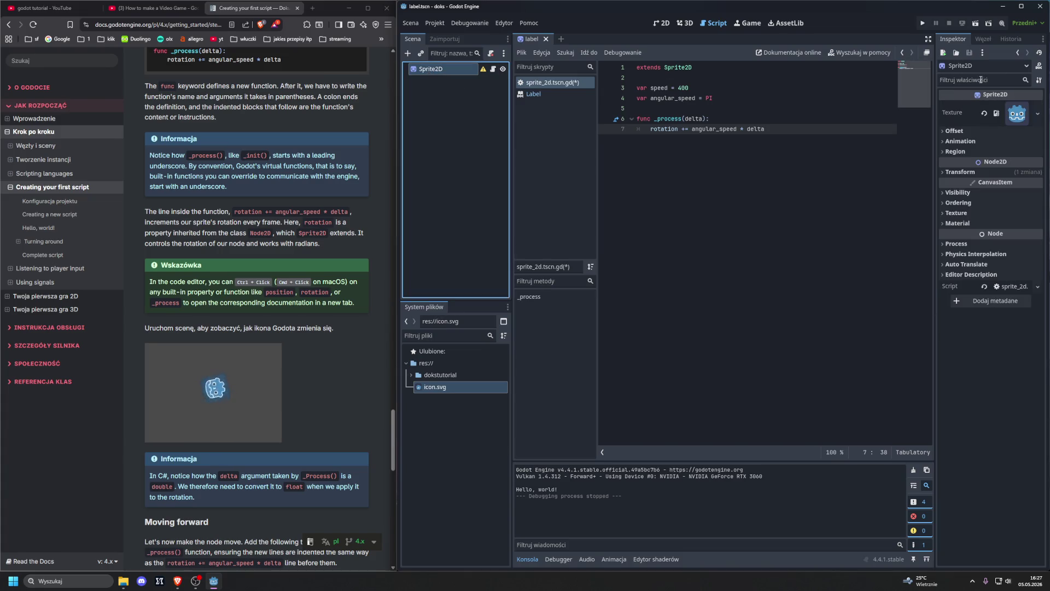
pyautogui.click(943, 141)
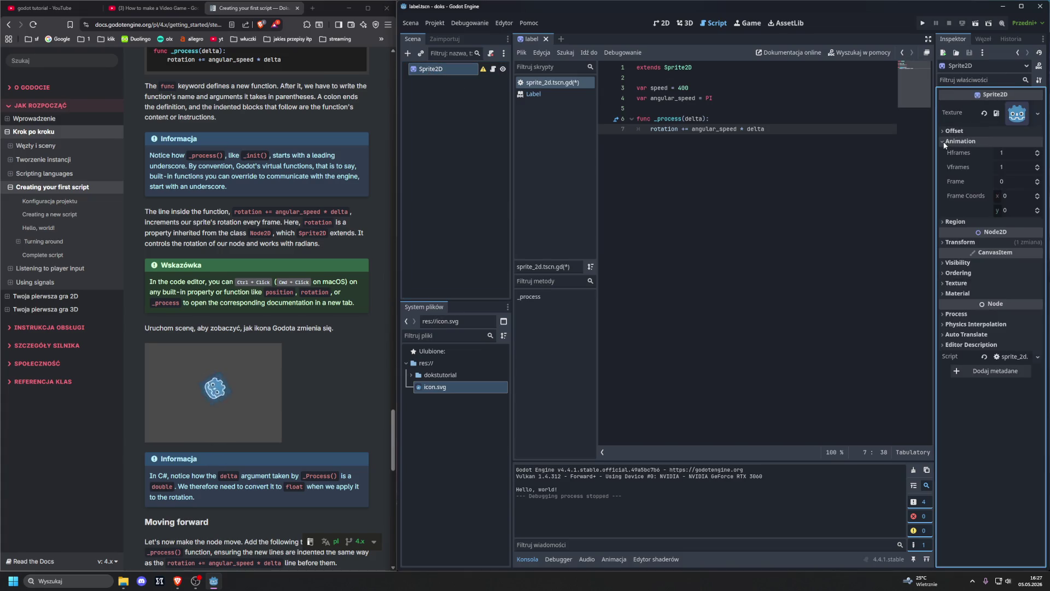
# - Expand the Sprite2D's Process and Transform sections, showing position 569, 295 and rotation 0°
pyautogui.click(943, 314)
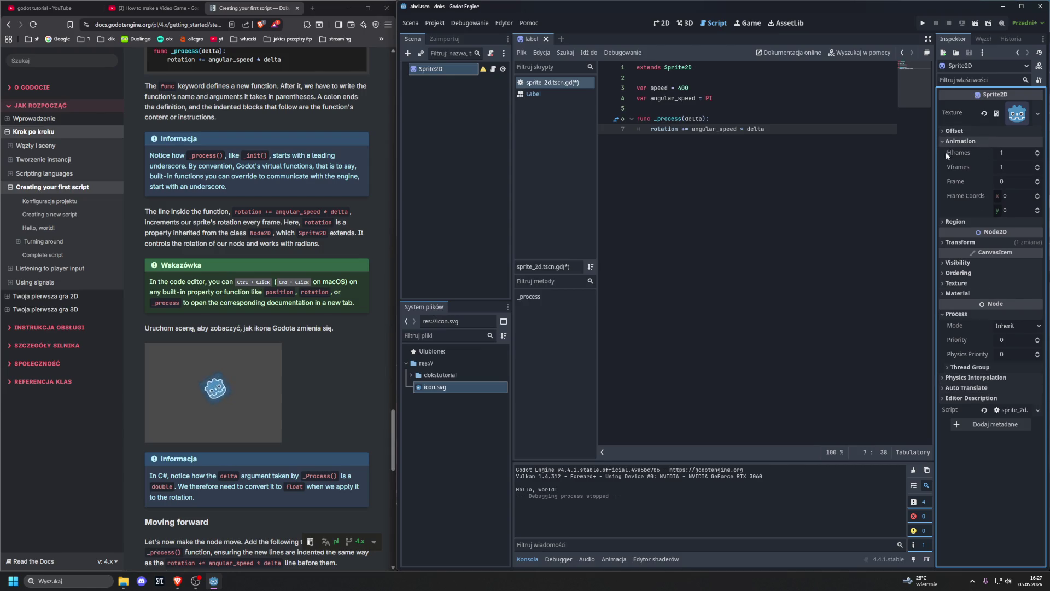
pyautogui.click(944, 221)
pyautogui.click(943, 222)
pyautogui.click(946, 242)
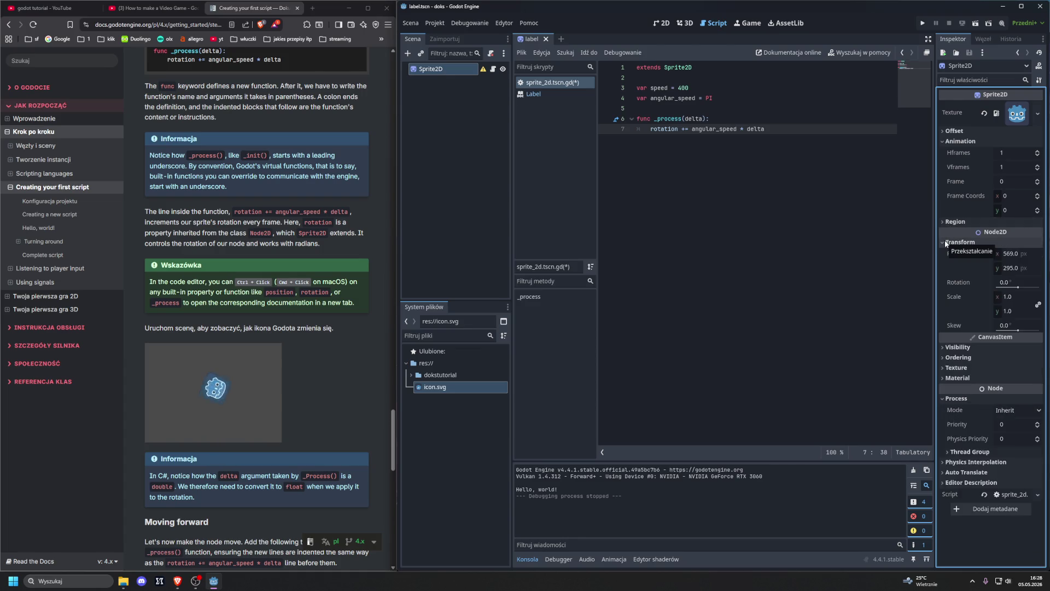
pyautogui.moveTo(958, 283)
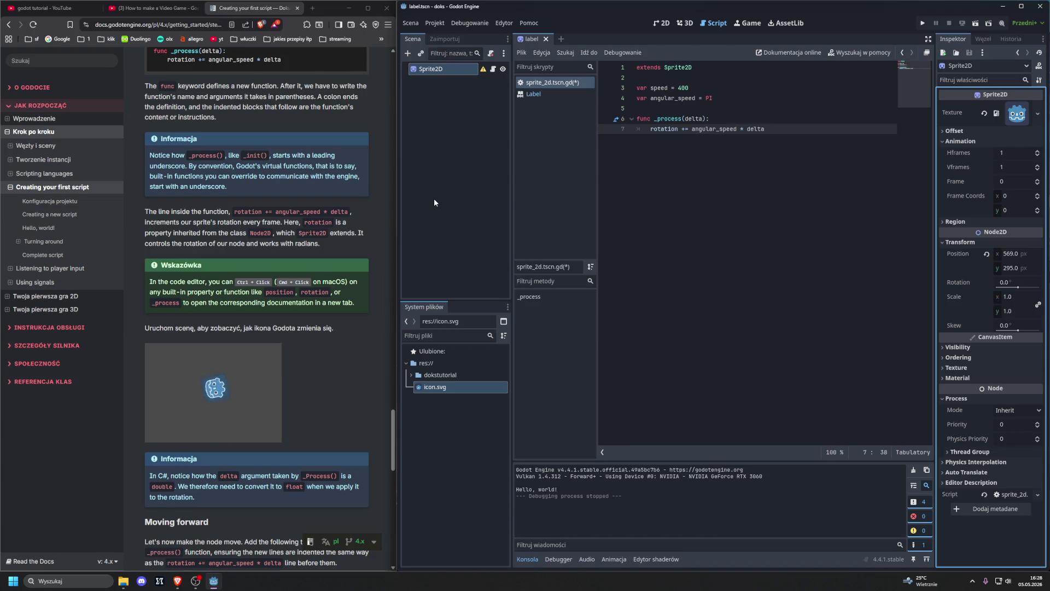
pyautogui.click(787, 140)
pyautogui.press('Return')
pyautogui.write('fram')
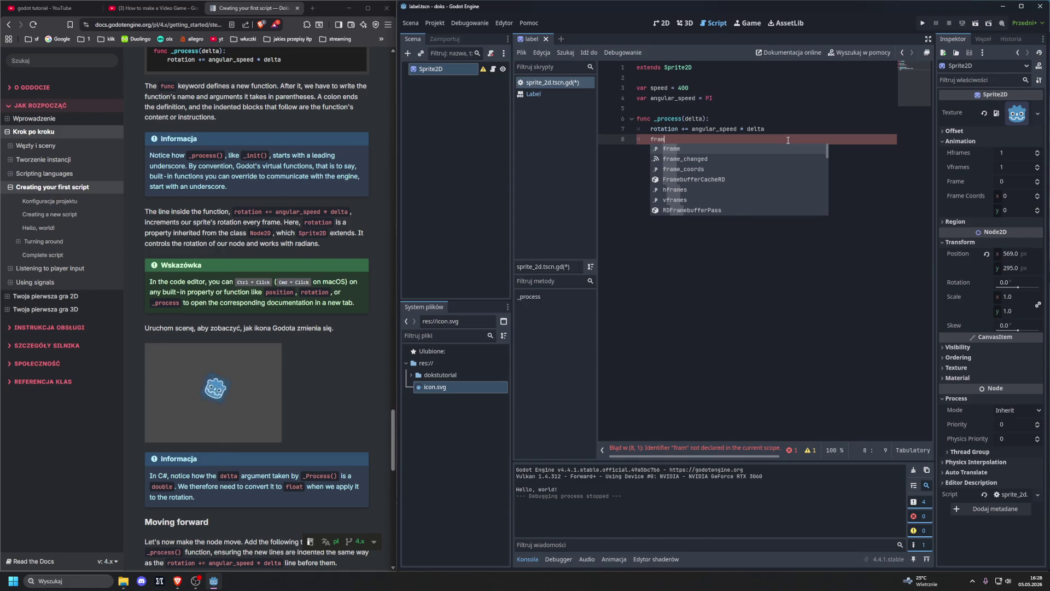
pyautogui.press('BackSpace')
pyautogui.press('BackSpace')
pyautogui.press('BackSpace')
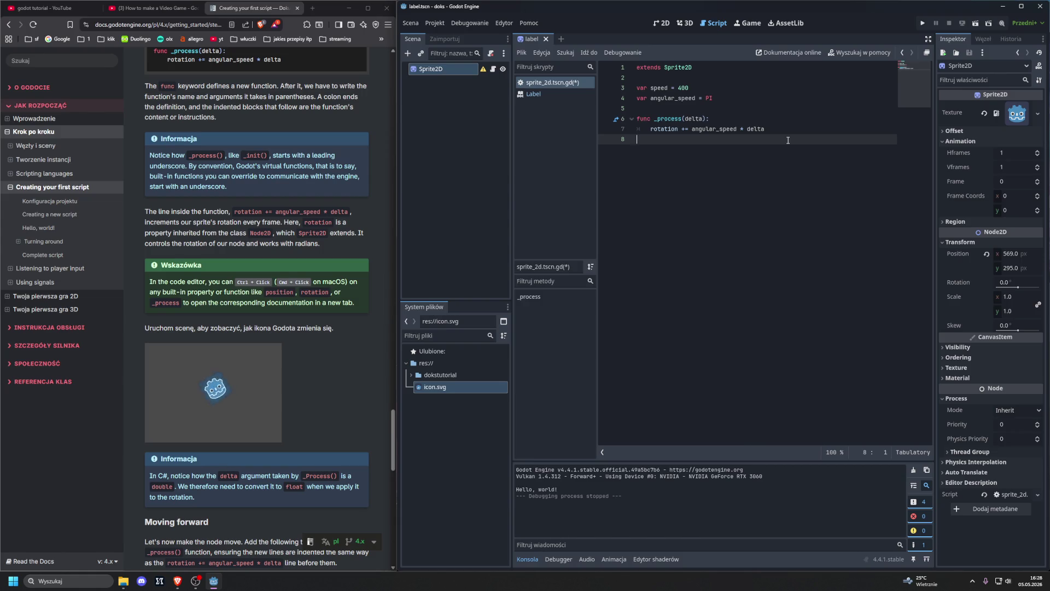
pyautogui.press('BackSpace')
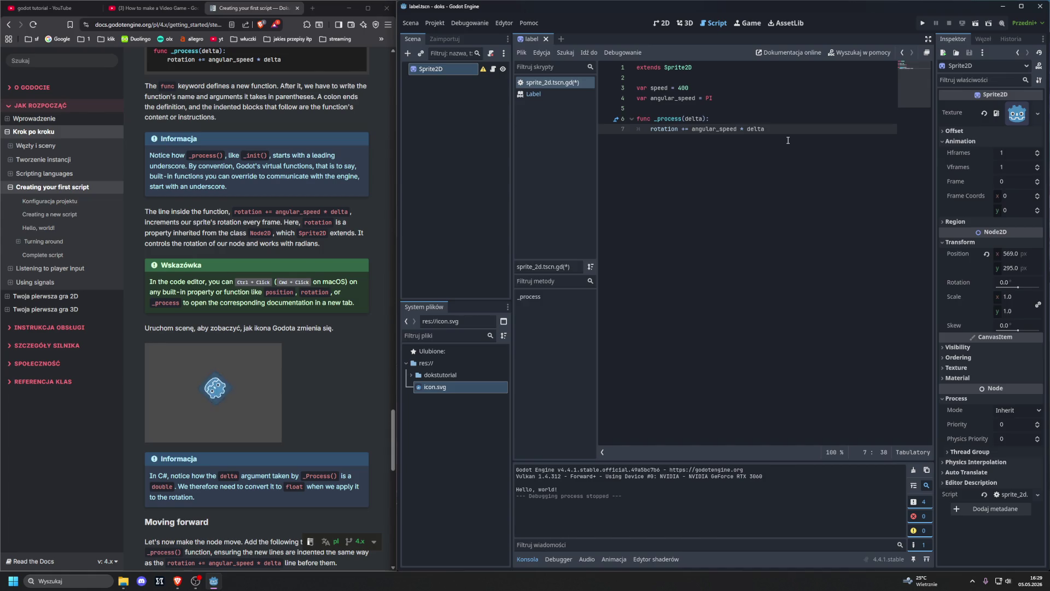
# - Open the rotation property's documentation and browse the Label and Node2D class references
pyautogui.keyDown('ctrl'); pyautogui.click(661, 132); pyautogui.keyUp('ctrl')
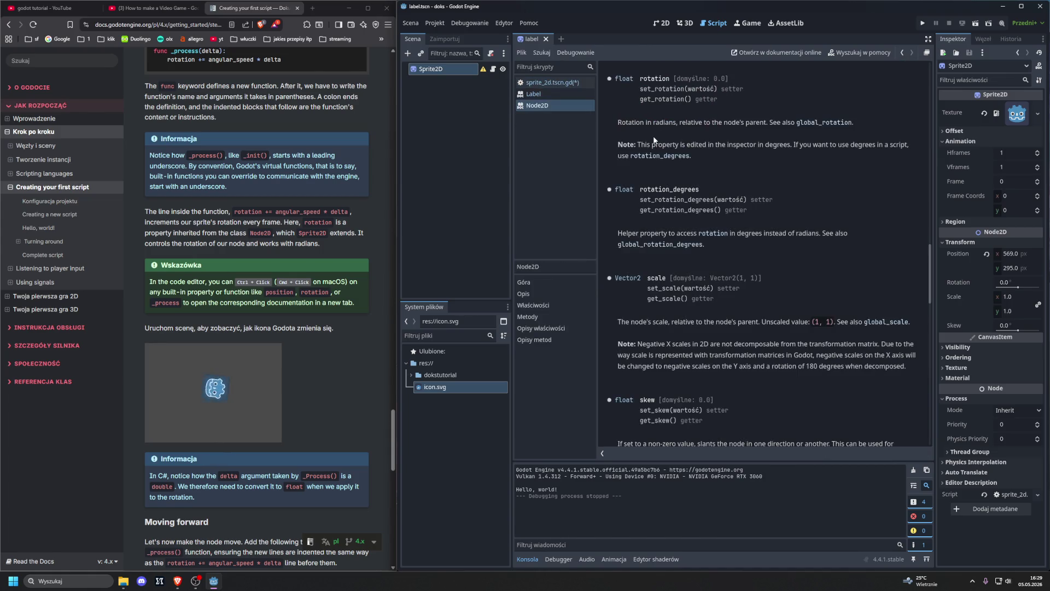
pyautogui.hotkey('alt', 'Left')
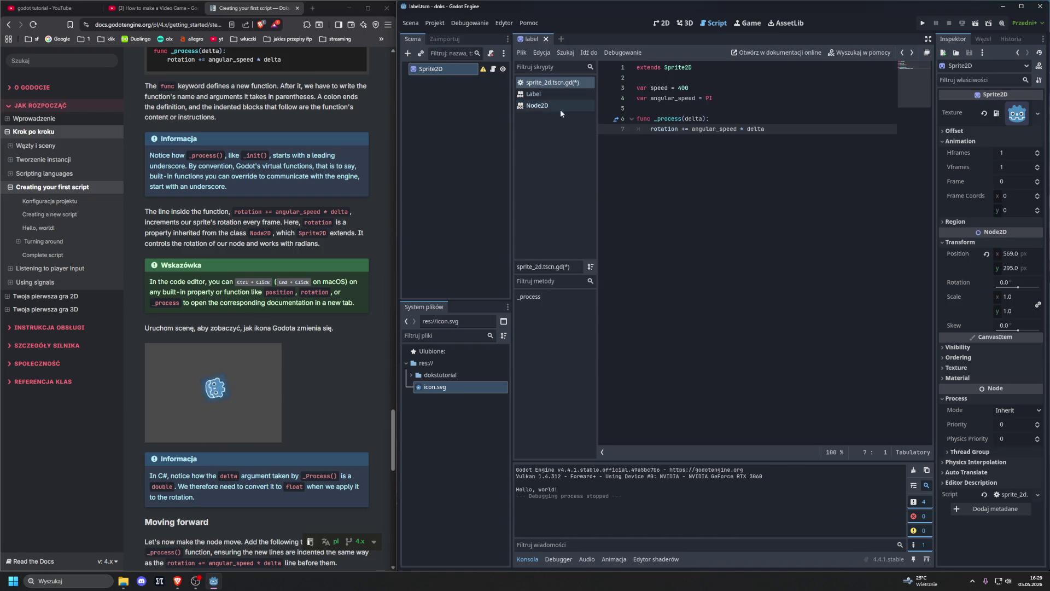
pyautogui.click(547, 105)
pyautogui.click(544, 93)
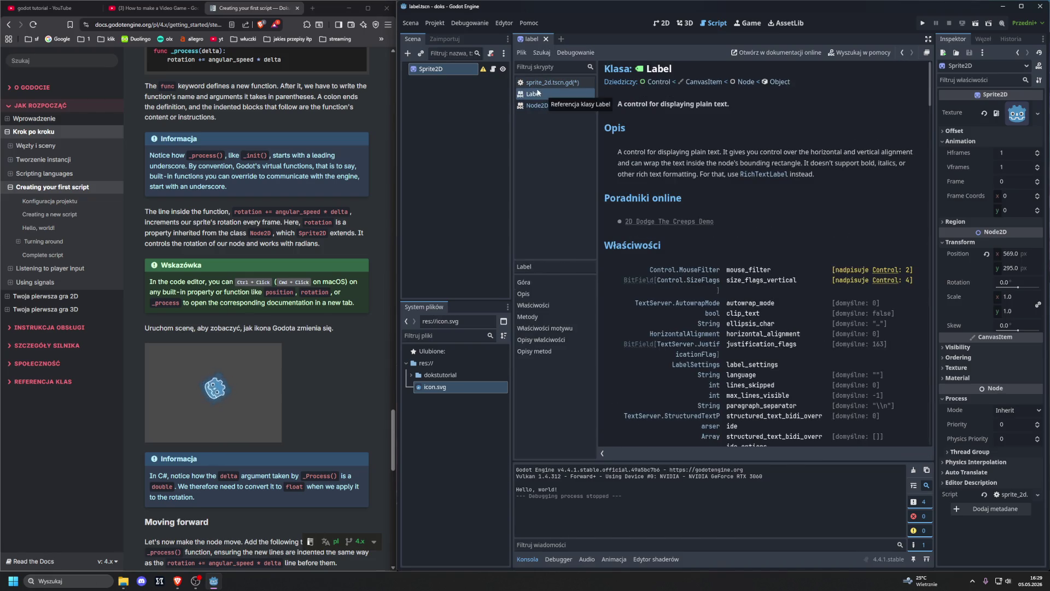
pyautogui.click(547, 84)
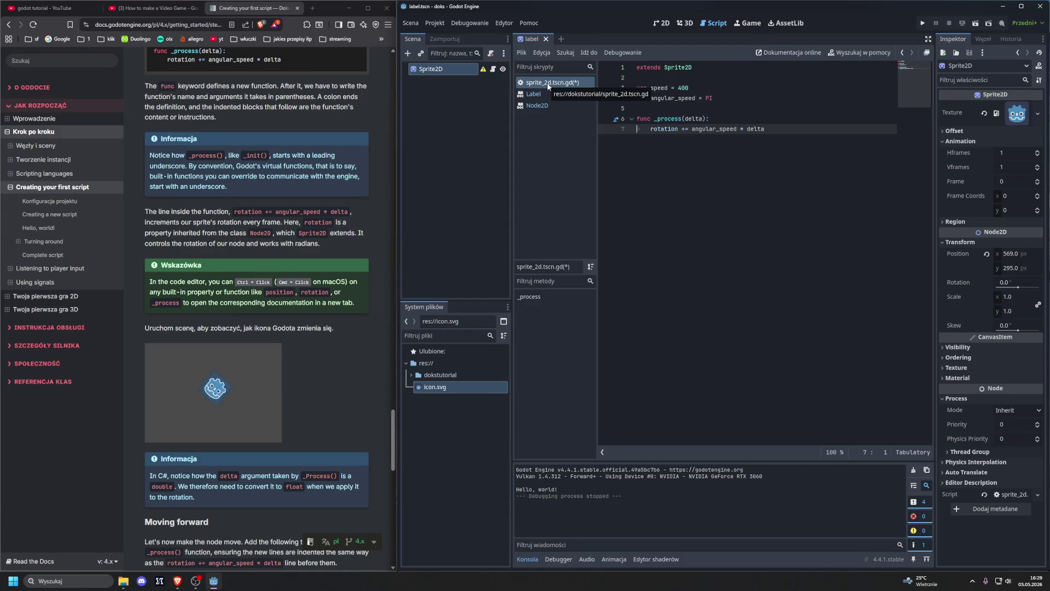
pyautogui.click(552, 93)
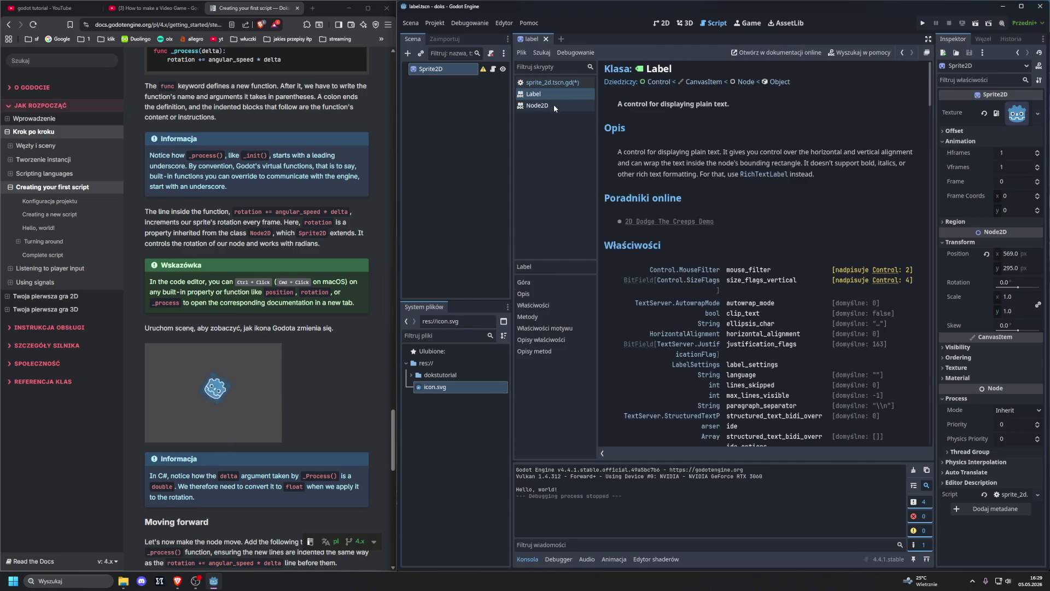
pyautogui.click(553, 104)
pyautogui.click(555, 93)
pyautogui.click(558, 104)
# - Close the Node2D, Label and Sprite2D reference pages, leaving only the sprite_2d script open
pyautogui.rightClick(561, 103)
pyautogui.click(567, 111)
pyautogui.rightClick(556, 94)
pyautogui.click(564, 100)
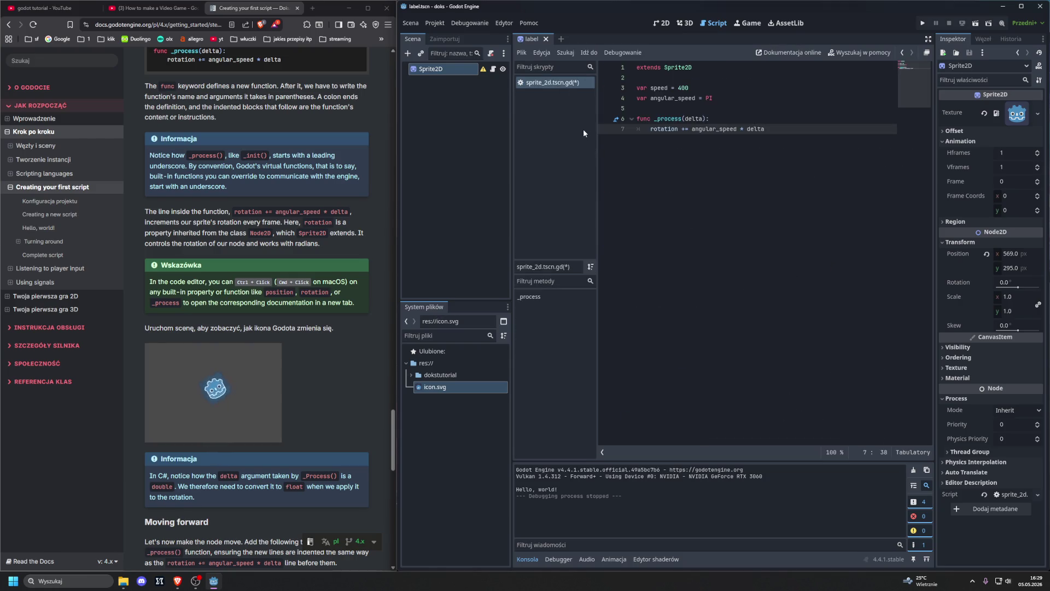
pyautogui.keyDown('ctrl'); pyautogui.click(713, 130); pyautogui.keyUp('ctrl')
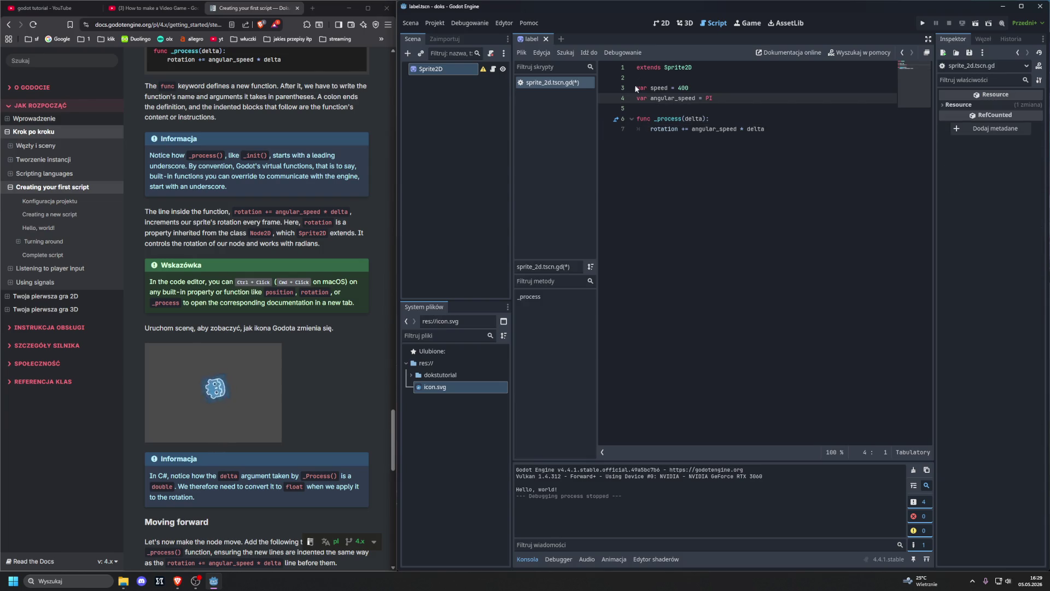
pyautogui.keyDown('ctrl'); pyautogui.click(678, 69); pyautogui.keyUp('ctrl')
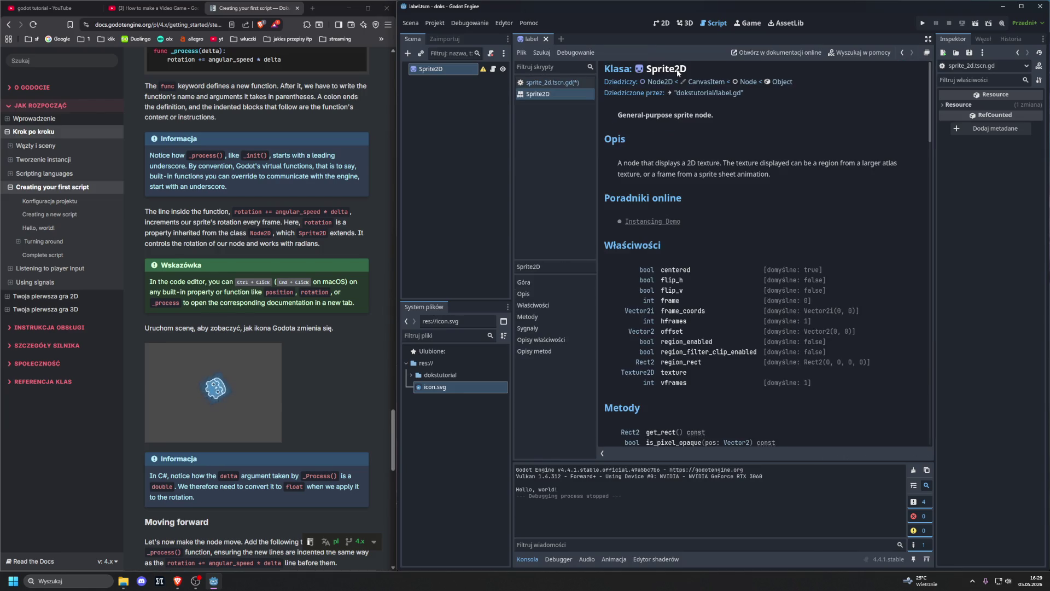
pyautogui.rightClick(577, 93)
pyautogui.click(588, 99)
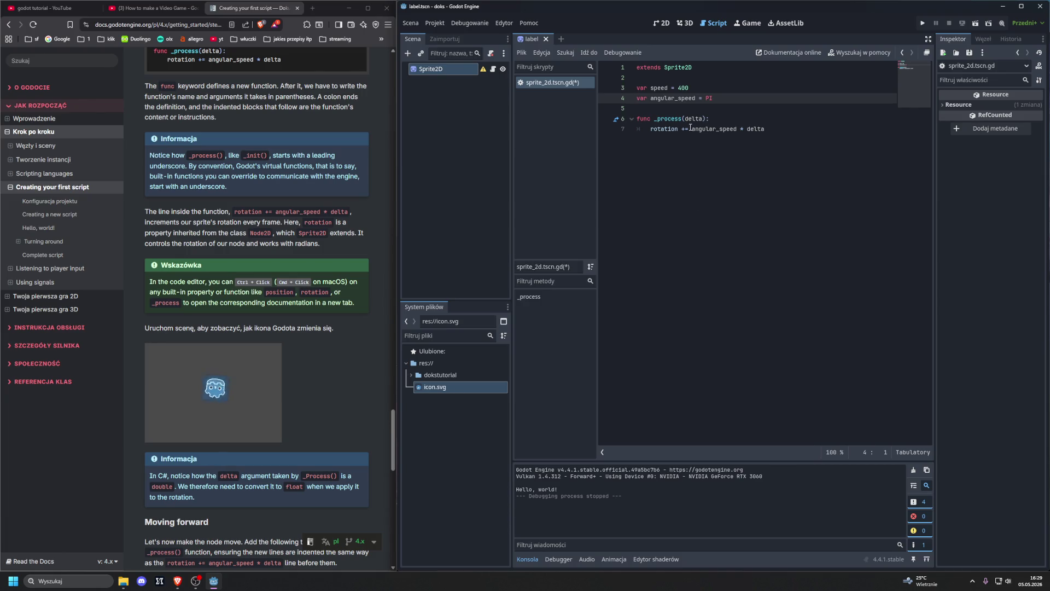
pyautogui.click(715, 231)
# - Run the project with F5 to watch the icon spin, then stop it with F8
pyautogui.press('F5')
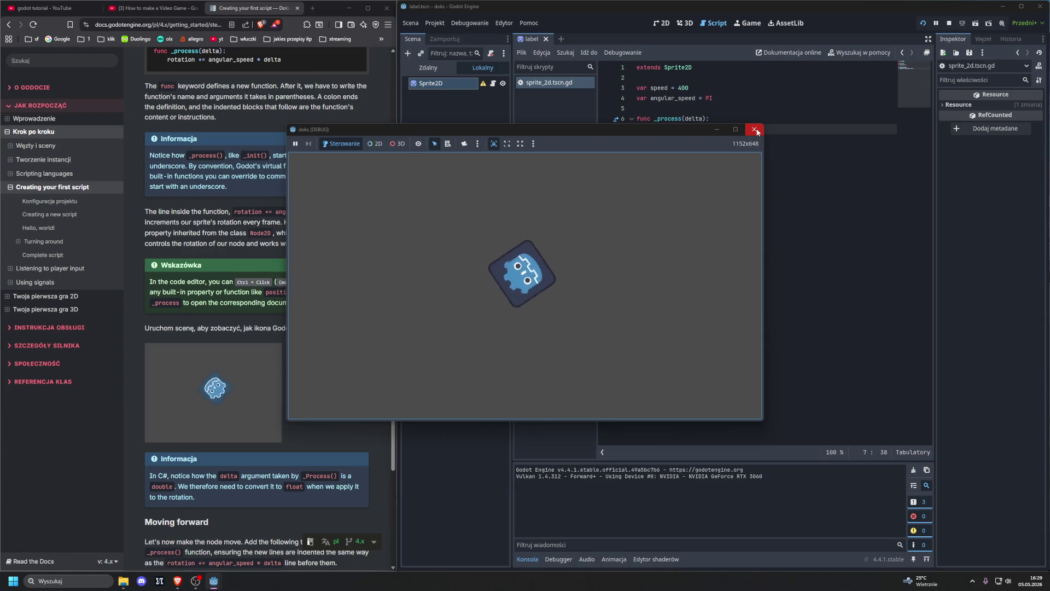
pyautogui.moveTo(681, 132)
pyautogui.mouseDown()
pyautogui.moveTo(730, 177)
pyautogui.moveTo(719, 146)
pyautogui.mouseUp()
pyautogui.press('F8')
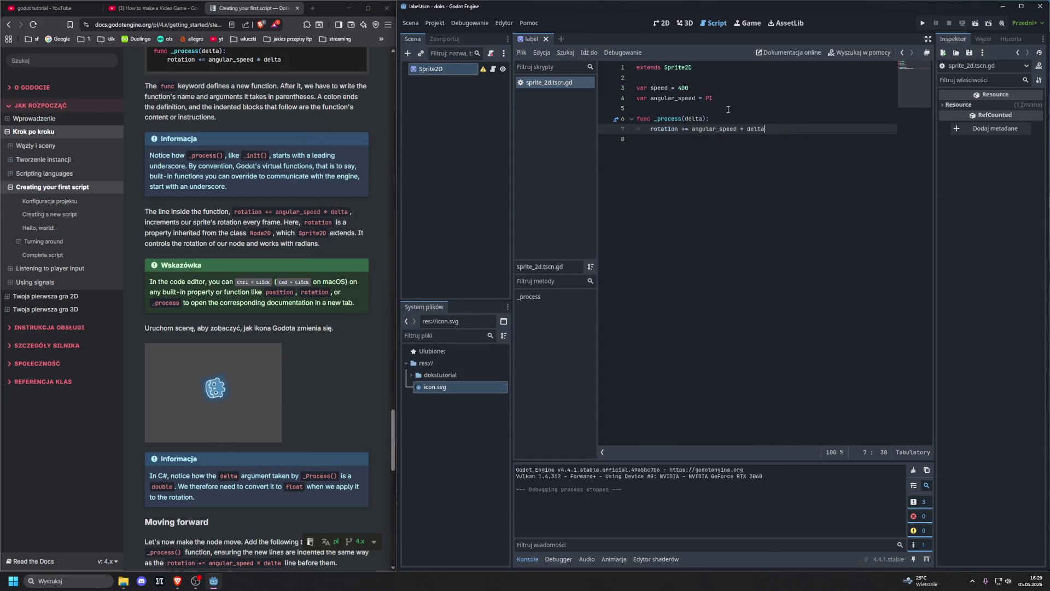
# - Set angular_speed to PI on line 4 and test-run the project again, closing the game window
pyautogui.click(715, 97)
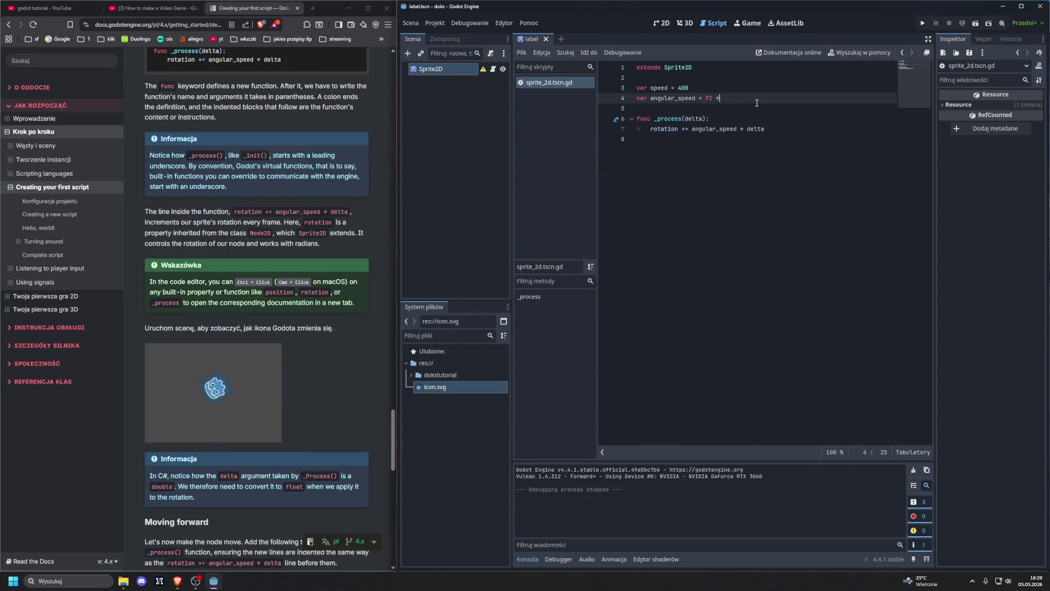
pyautogui.write('2')
pyautogui.click(777, 148)
pyautogui.press('F5')
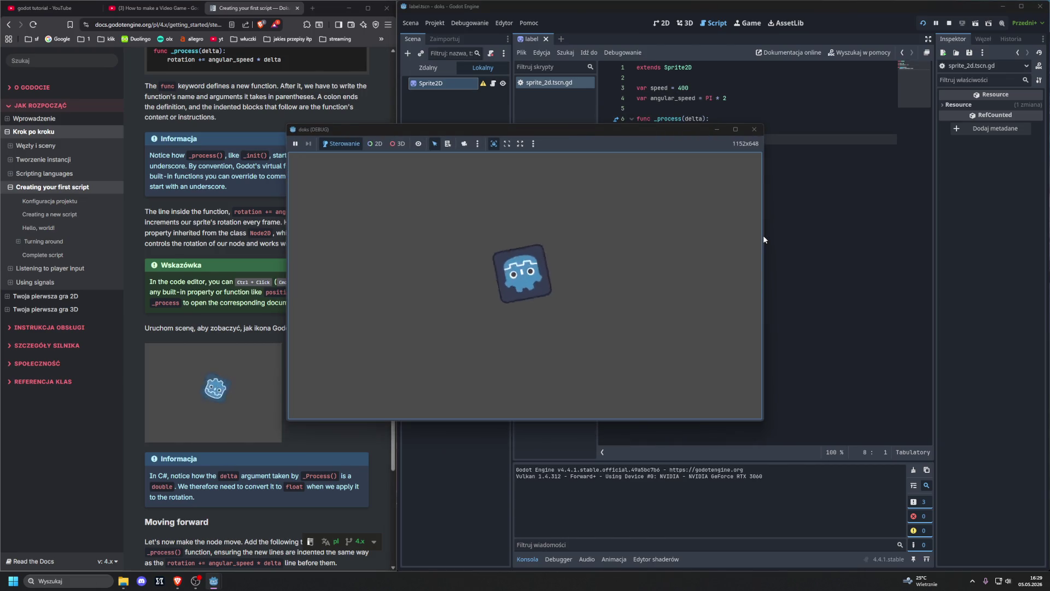
pyautogui.click(755, 129)
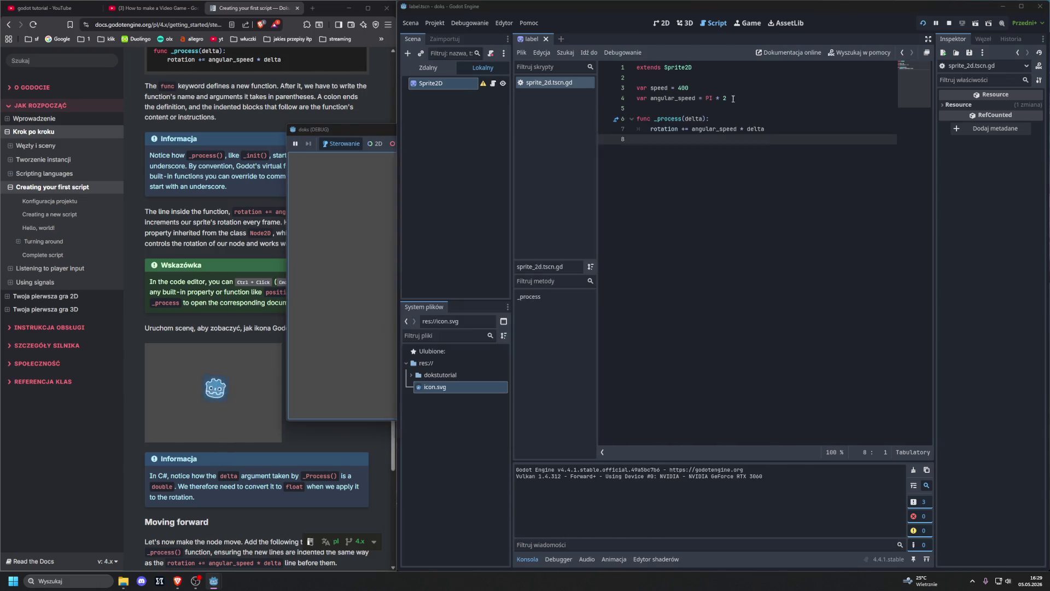
pyautogui.click(733, 99)
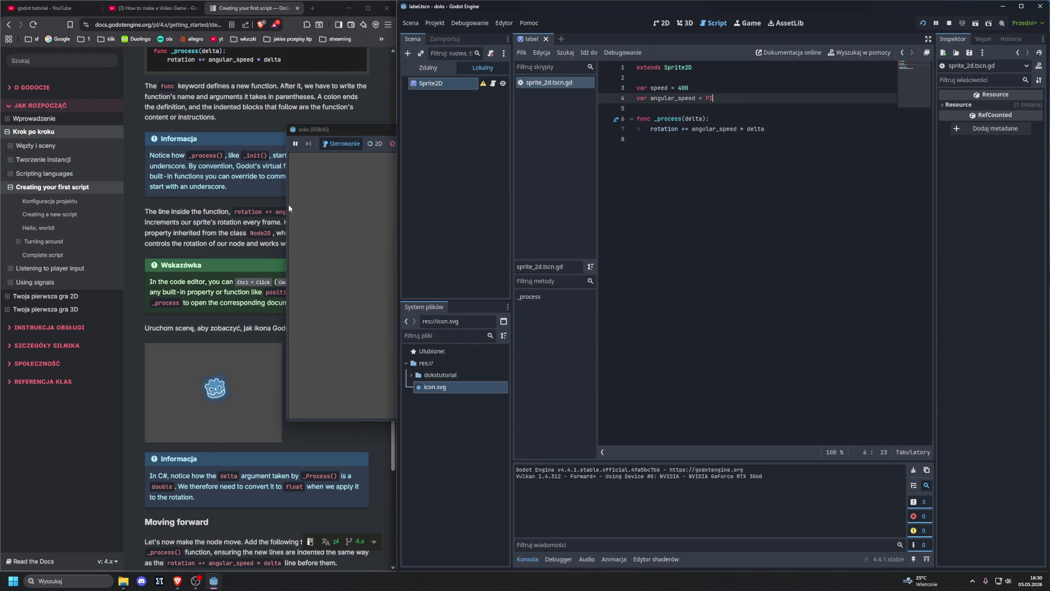
pyautogui.click(753, 130)
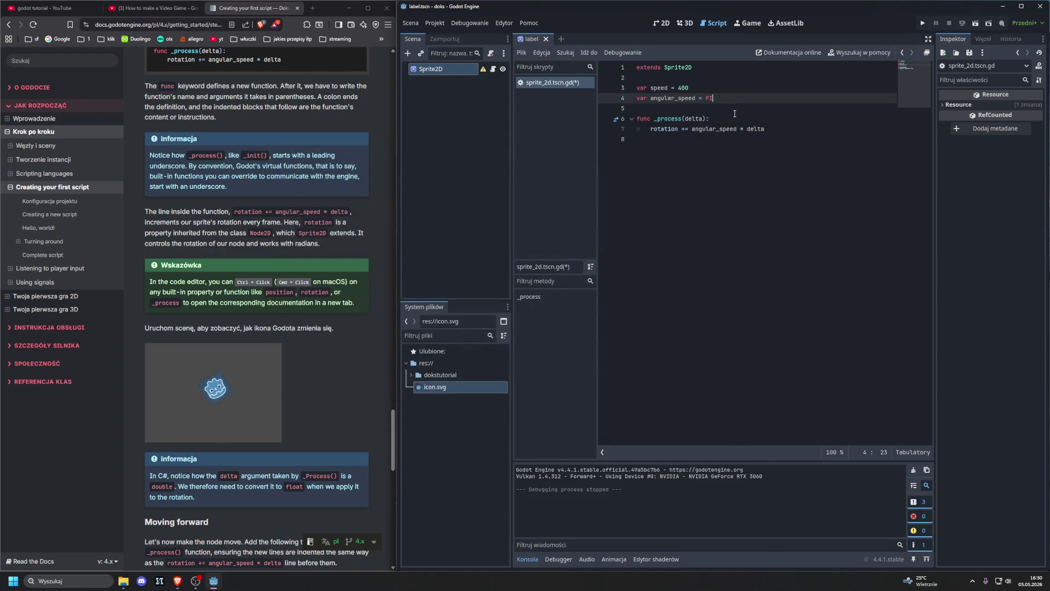
pyautogui.press('F5')
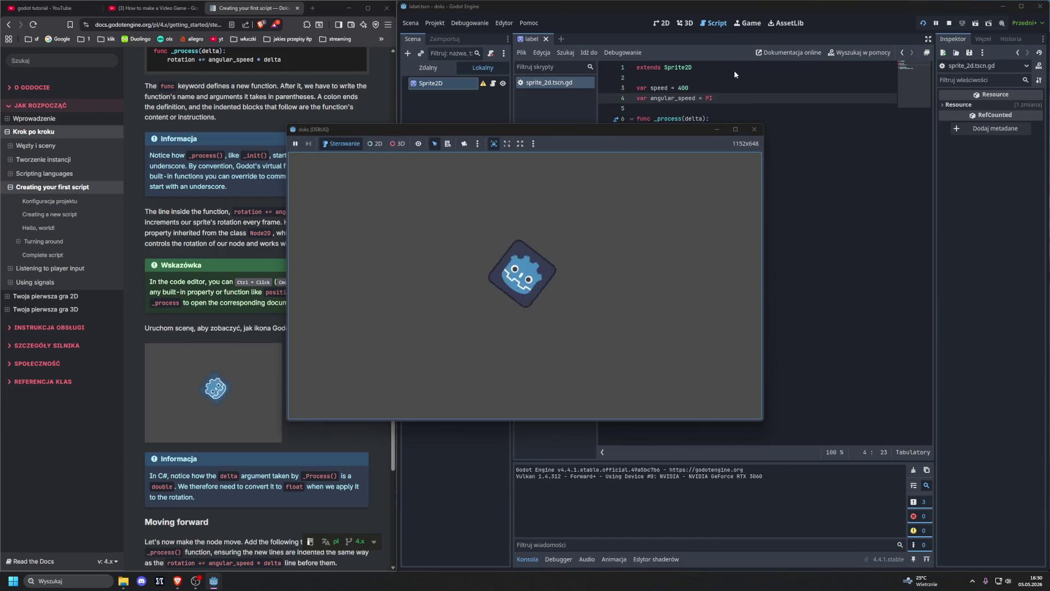
pyautogui.click(753, 130)
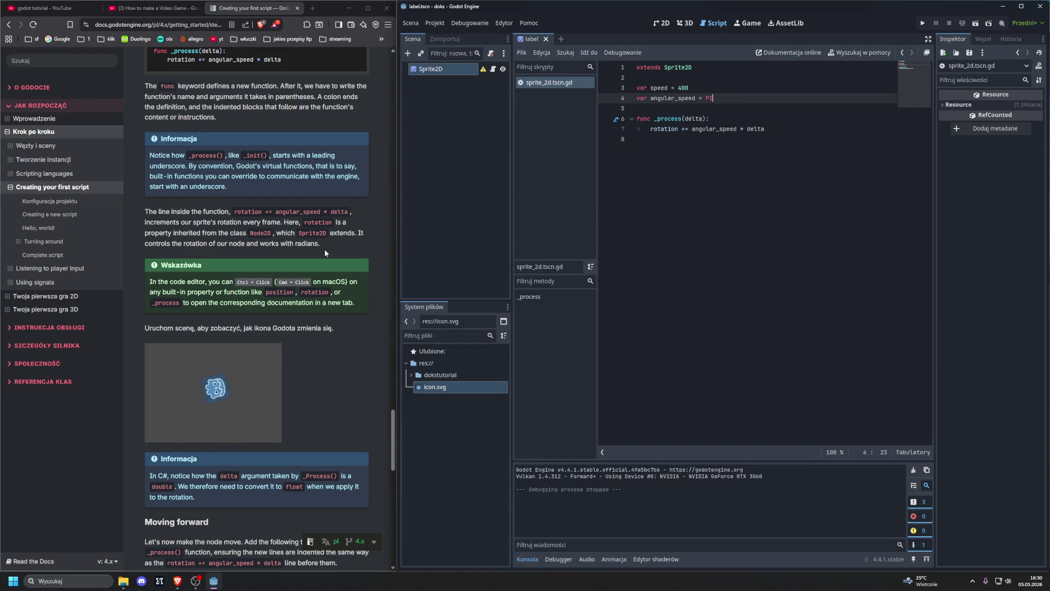
# - Add var velocity = Vector2.UP.rotated(rotation) * speed inside _process
pyautogui.scroll(-7, 325, 253)
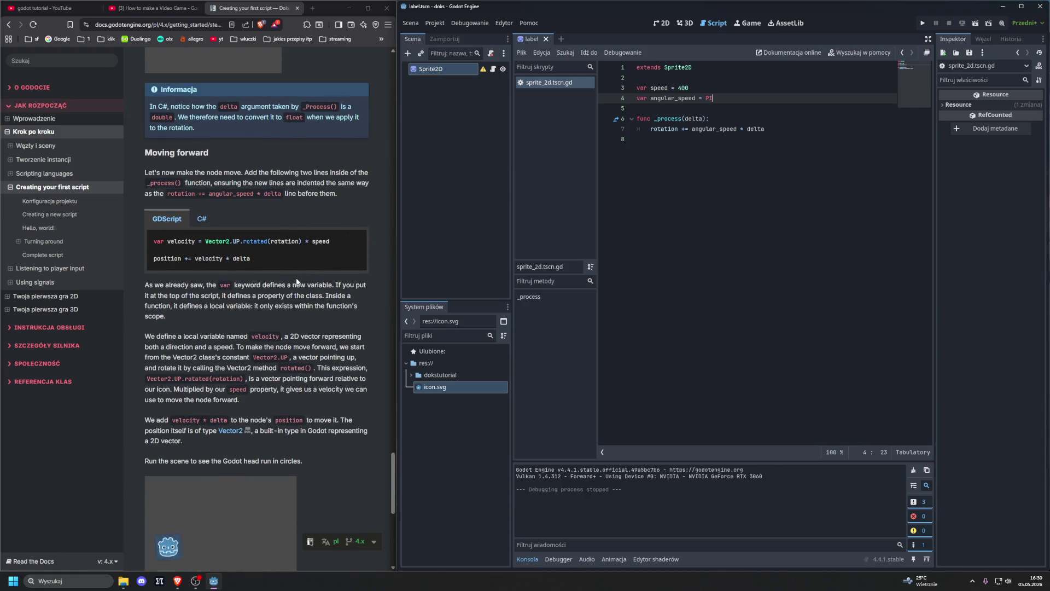
pyautogui.scroll(-1, 297, 281)
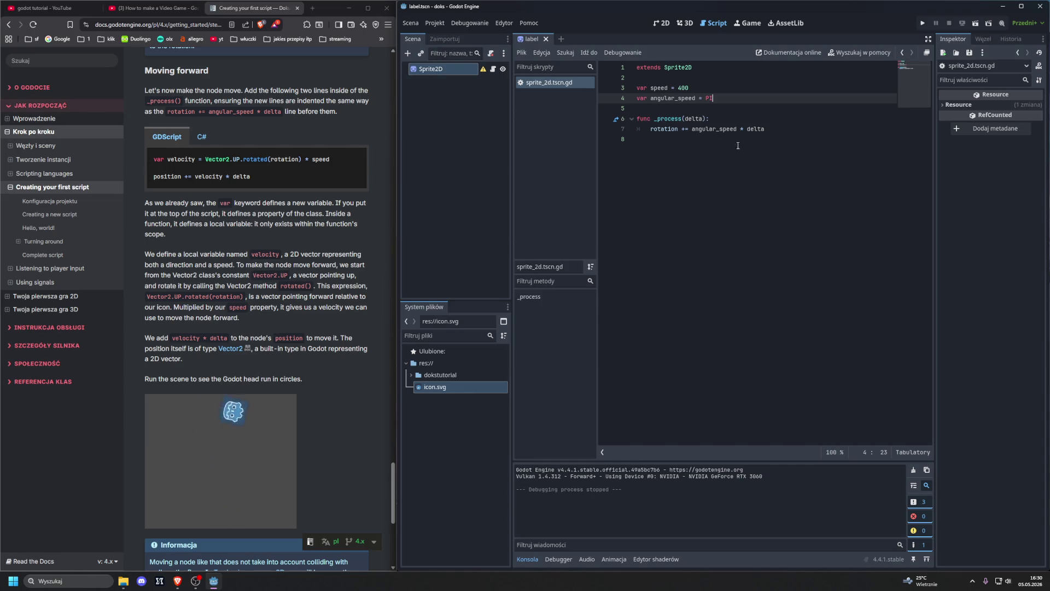
pyautogui.click(815, 138)
pyautogui.press('Tab')
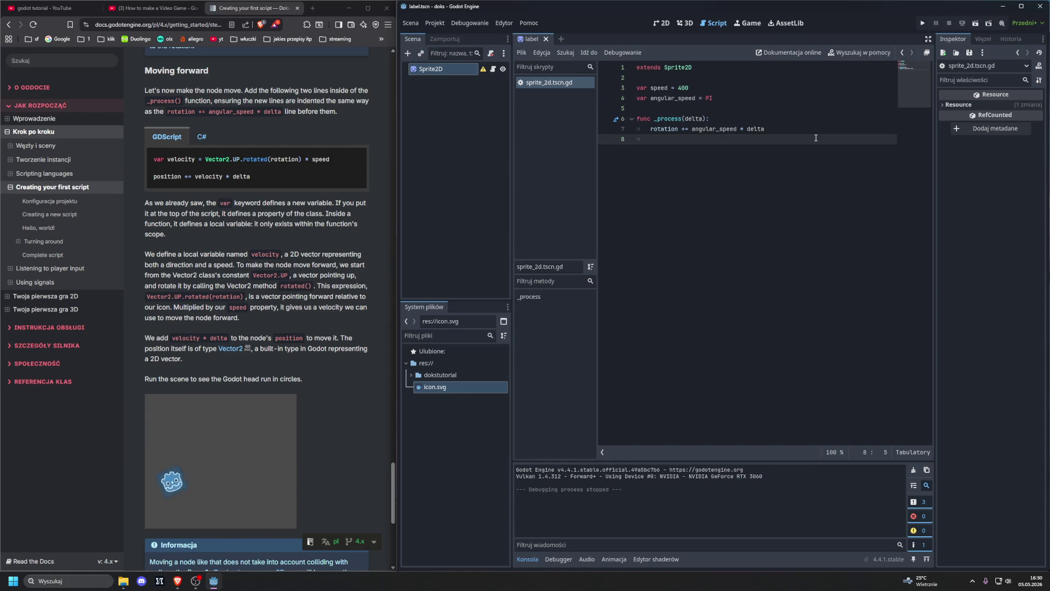
pyautogui.write('var velocity ')
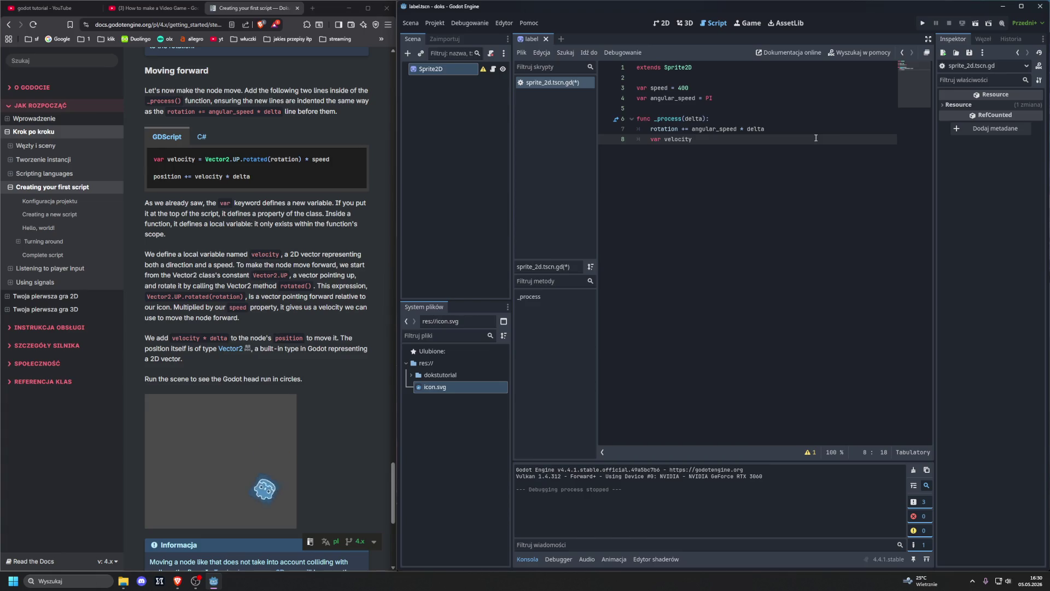
pyautogui.write('= ')
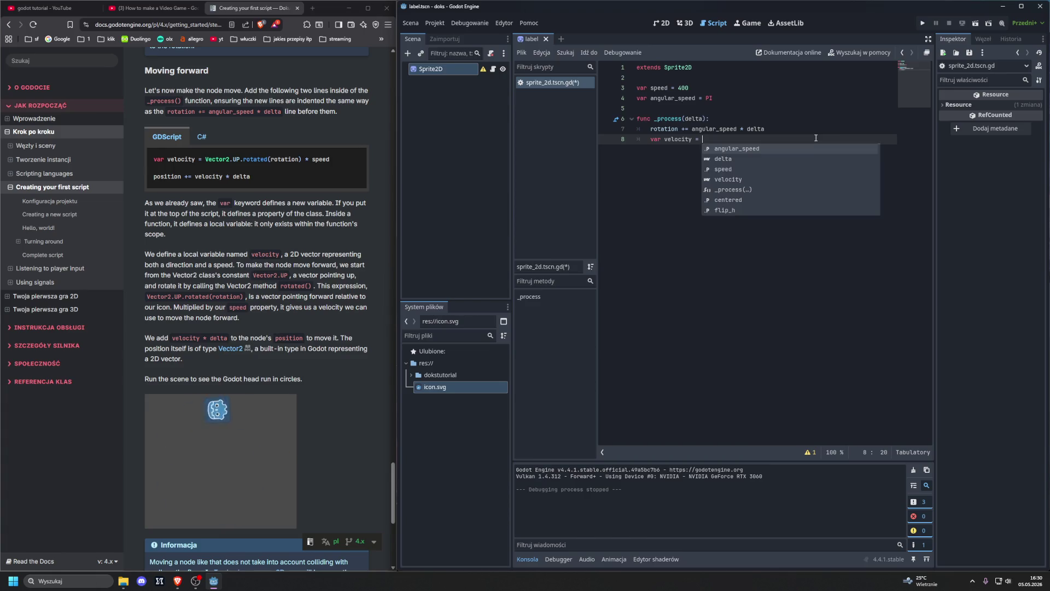
pyautogui.write('Vector2')
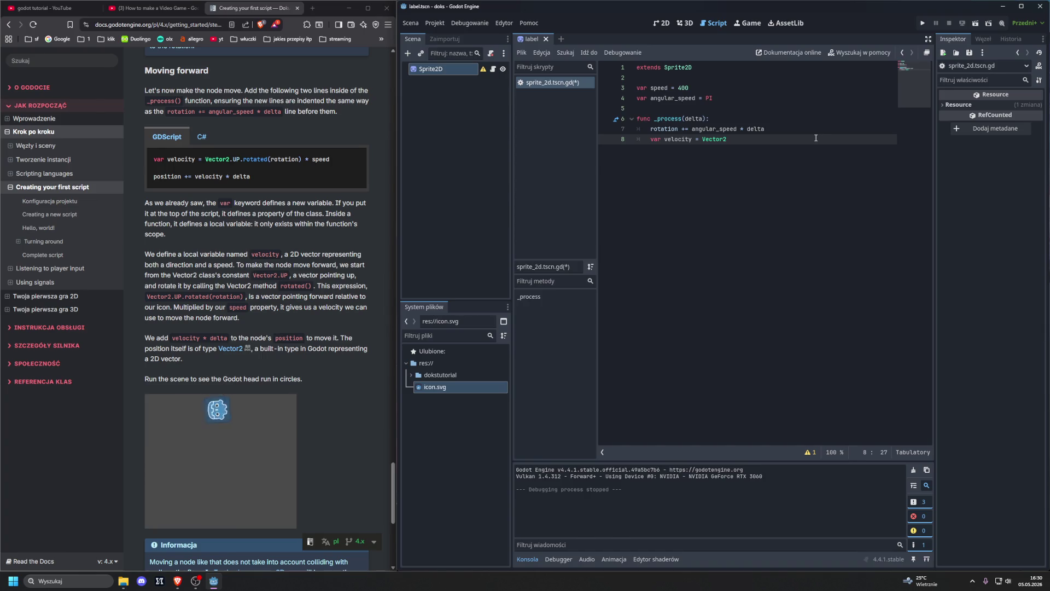
pyautogui.write('.')
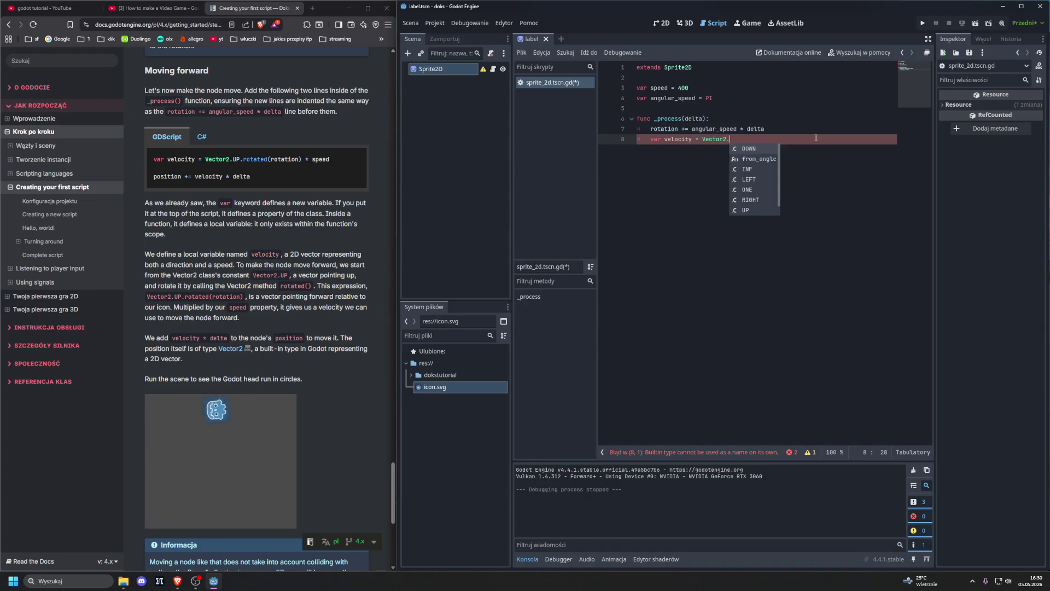
pyautogui.write('UP')
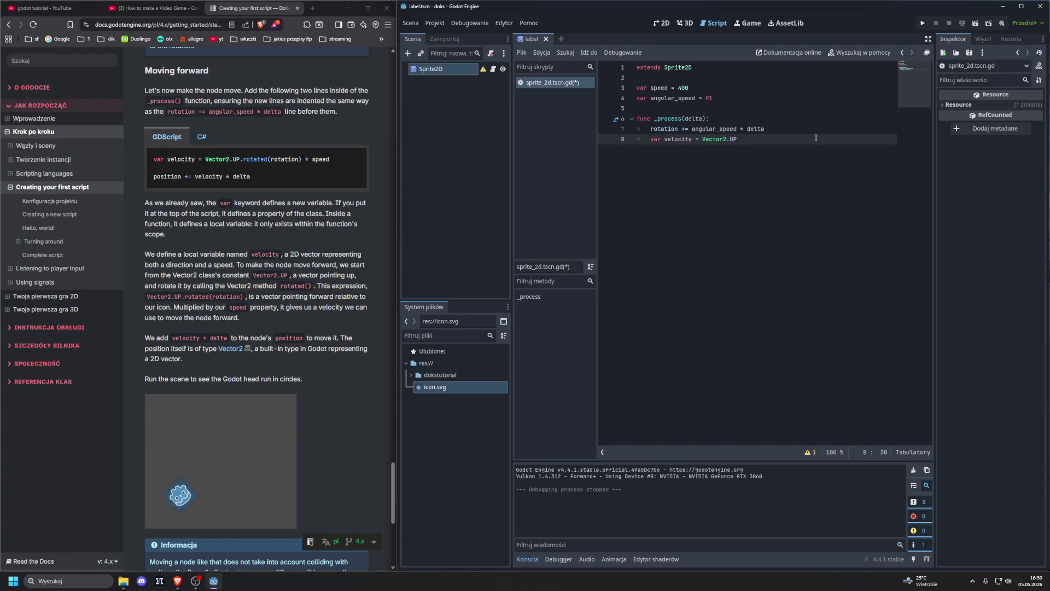
pyautogui.write('.roa')
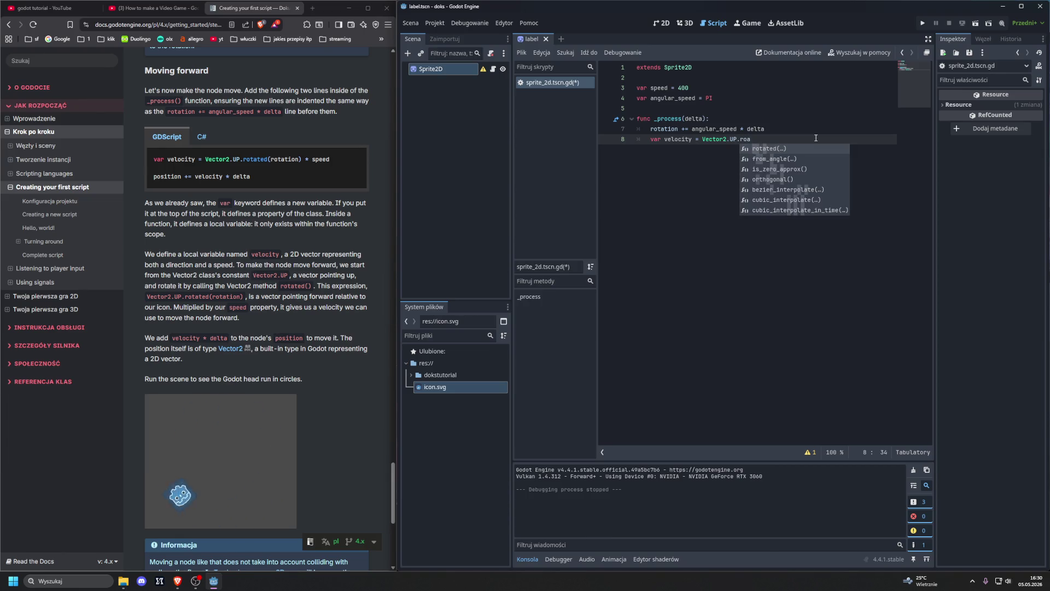
pyautogui.press('Return')
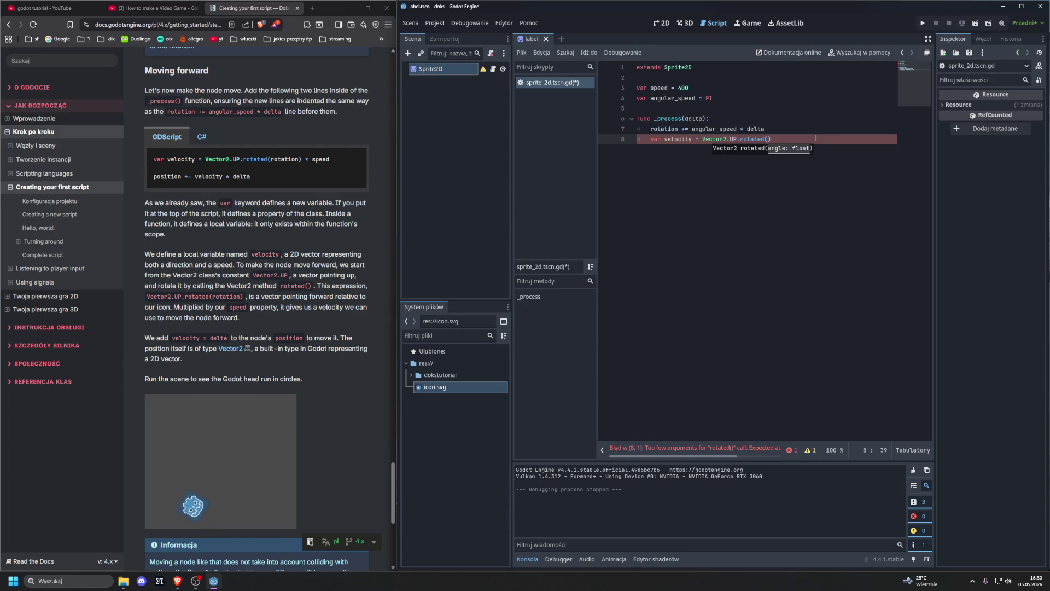
pyautogui.write('ro')
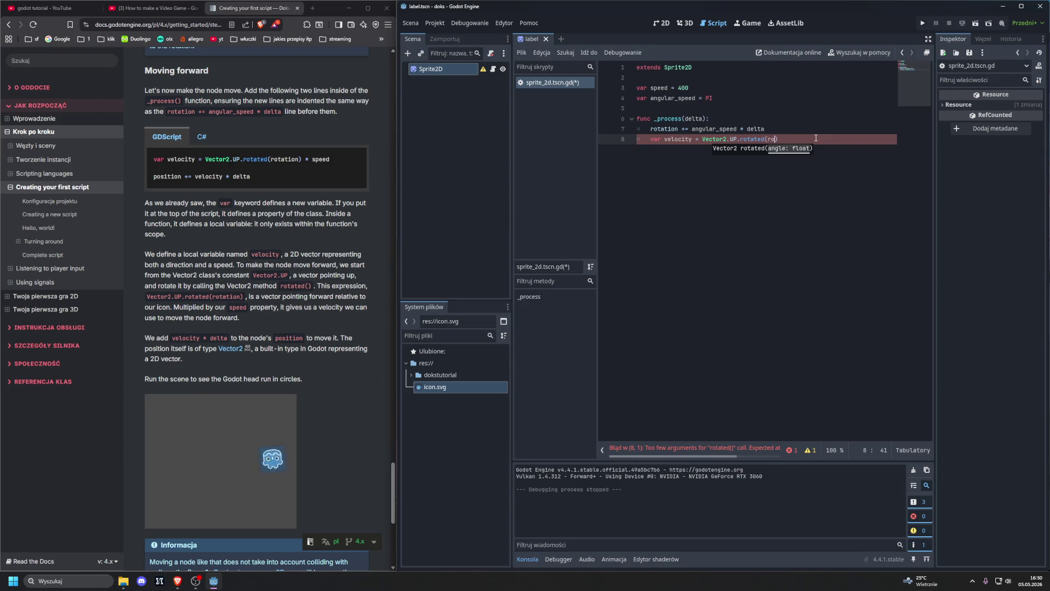
pyautogui.write('tation')
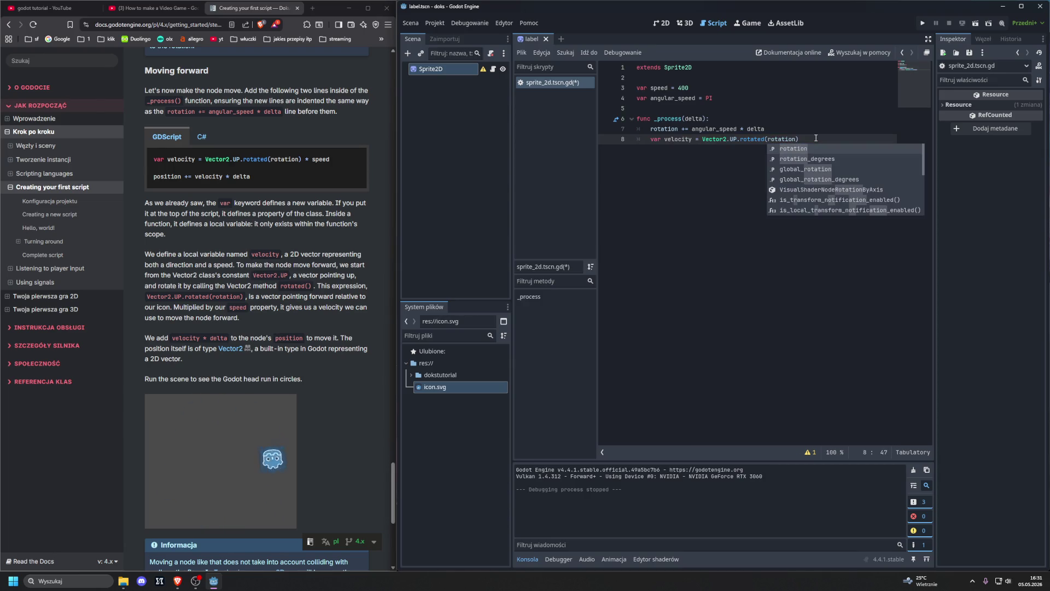
pyautogui.write(')')
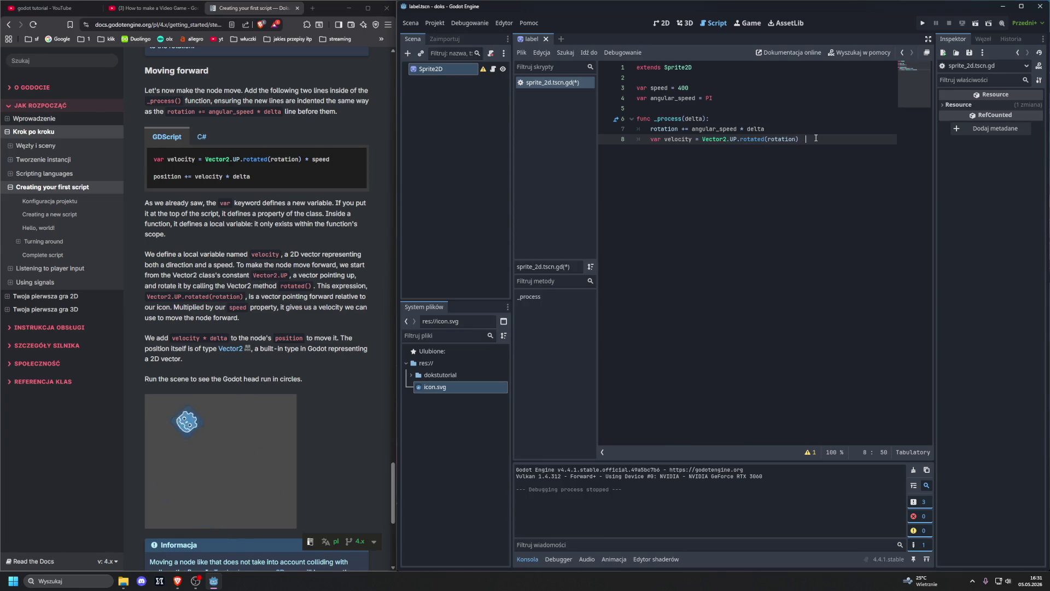
pyautogui.press('BackSpace')
pyautogui.write('* speed')
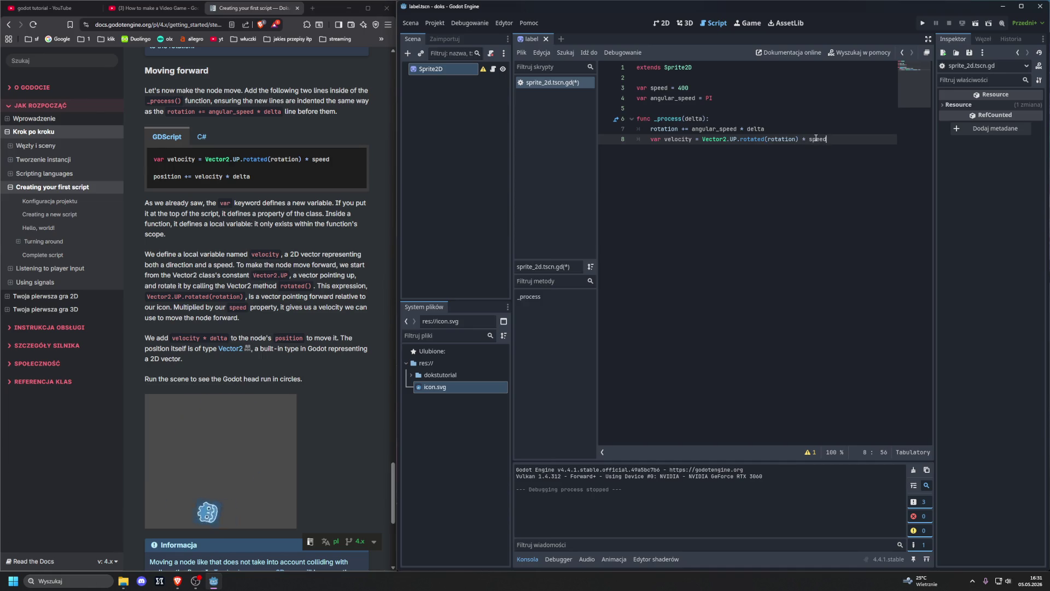
# - Add position += velocity * delta on the next line, correcting the mistyped *= operator
pyautogui.press('Return')
pyautogui.press('Return')
pyautogui.press('Return')
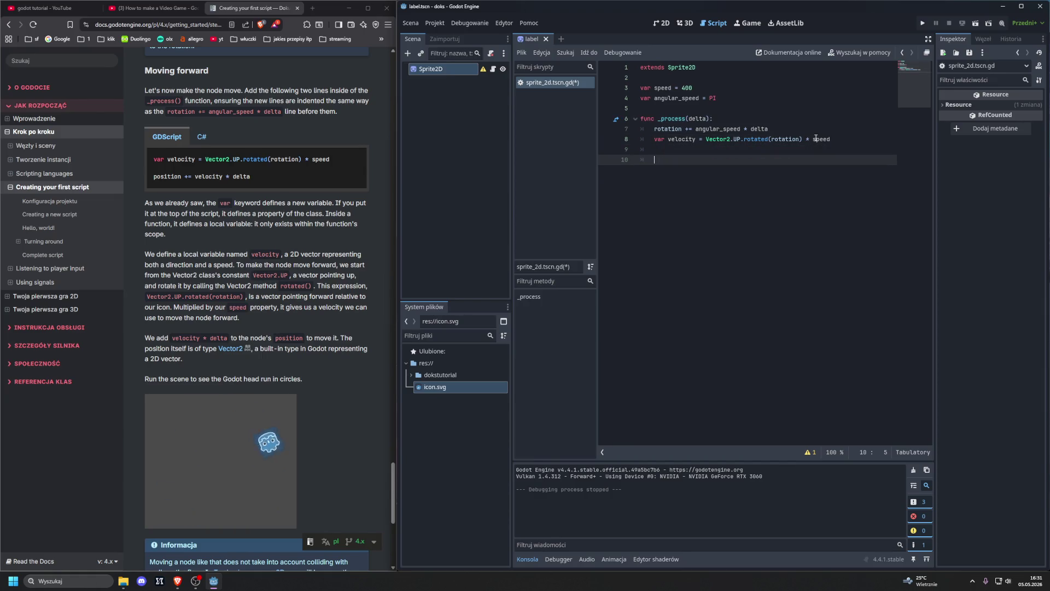
pyautogui.write('position')
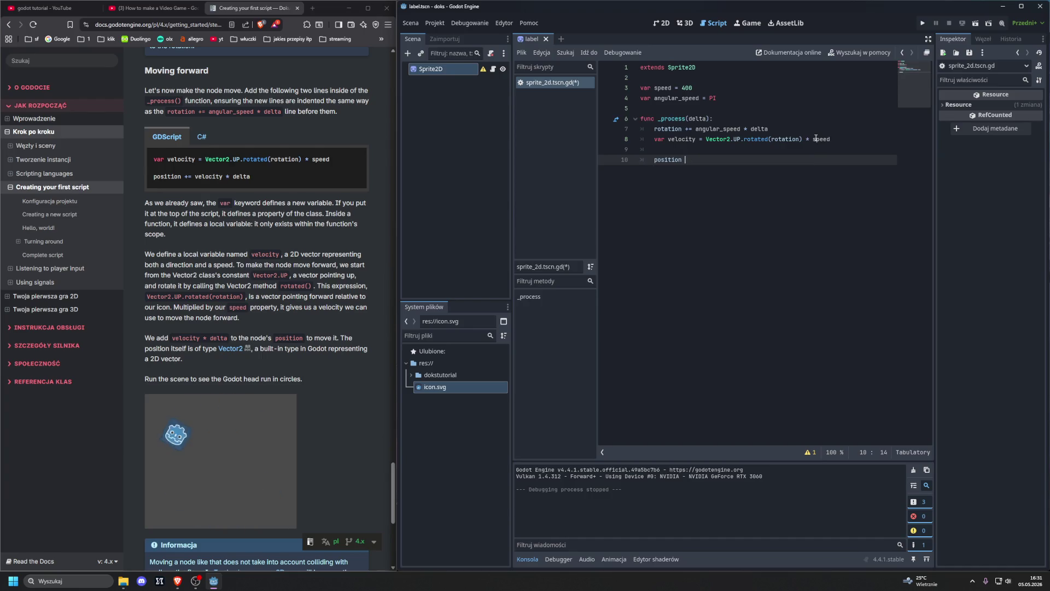
pyautogui.write(' *= ')
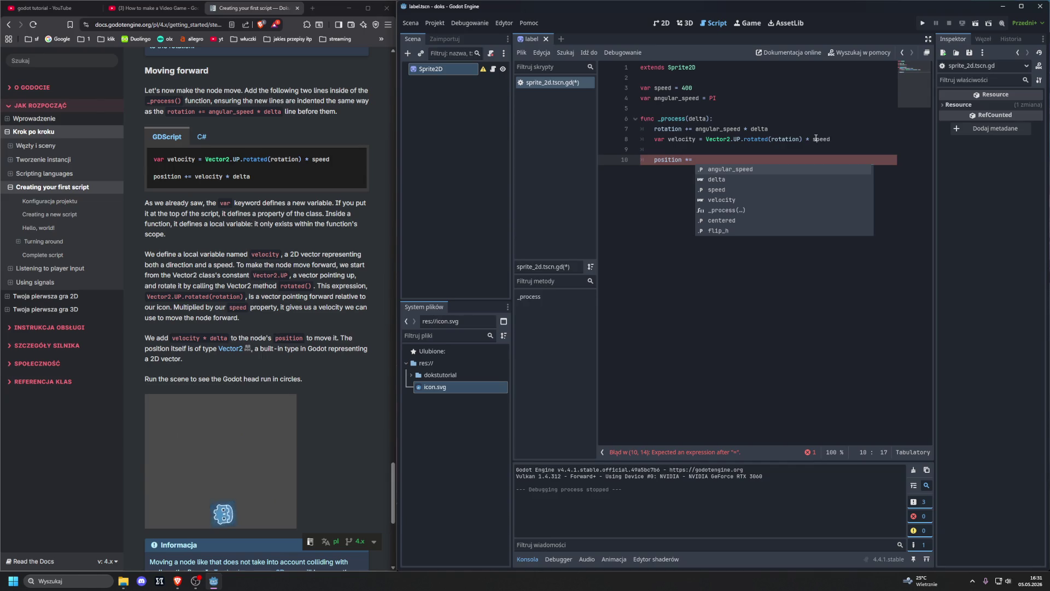
pyautogui.write('veloci')
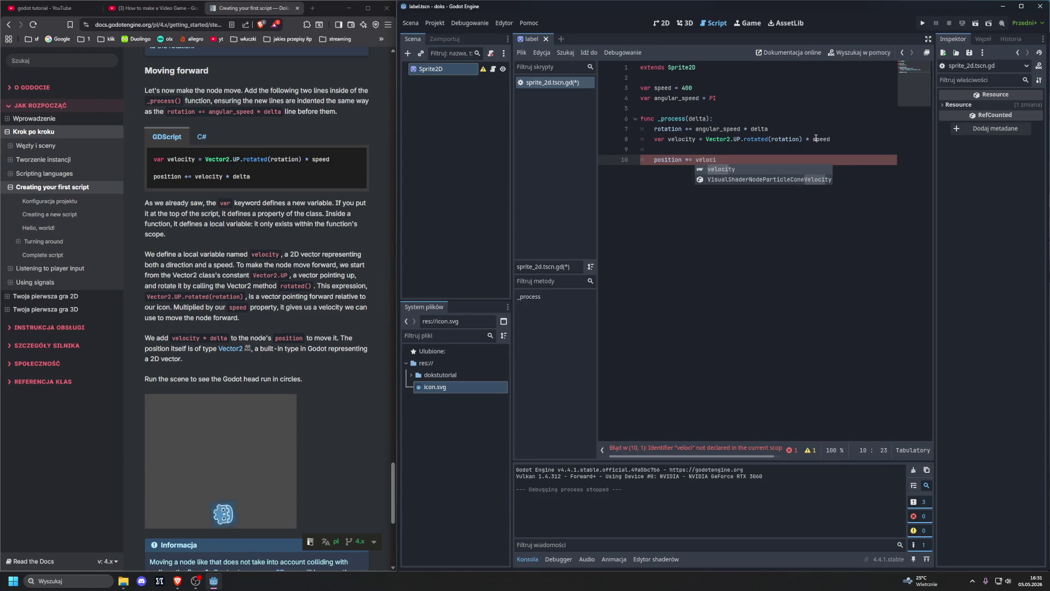
pyautogui.press('Return')
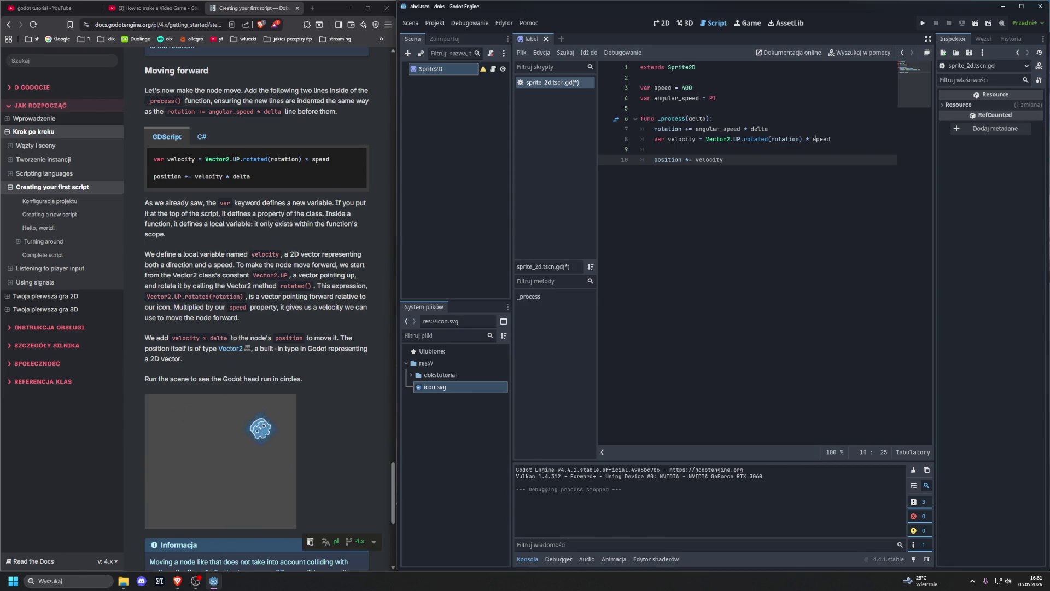
pyautogui.click(688, 160)
pyautogui.press('BackSpace')
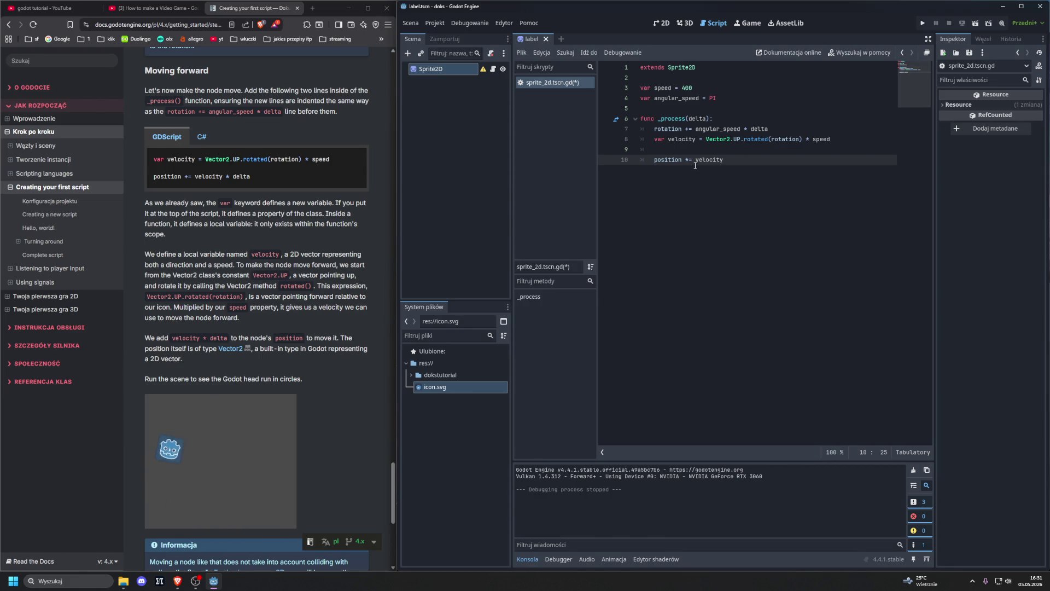
pyautogui.write('+')
pyautogui.click(743, 166)
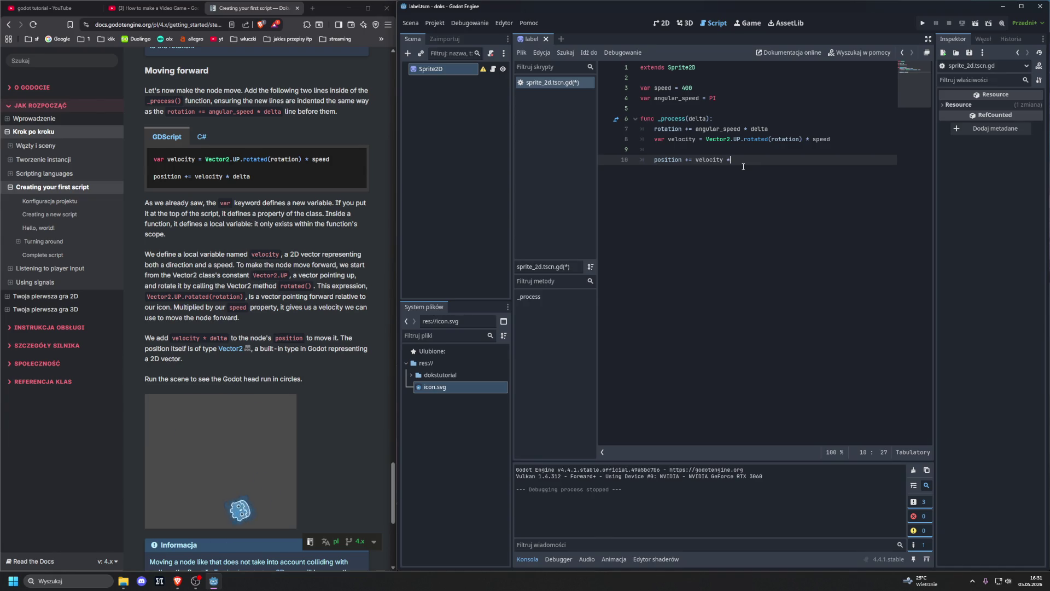
pyautogui.write('* delta')
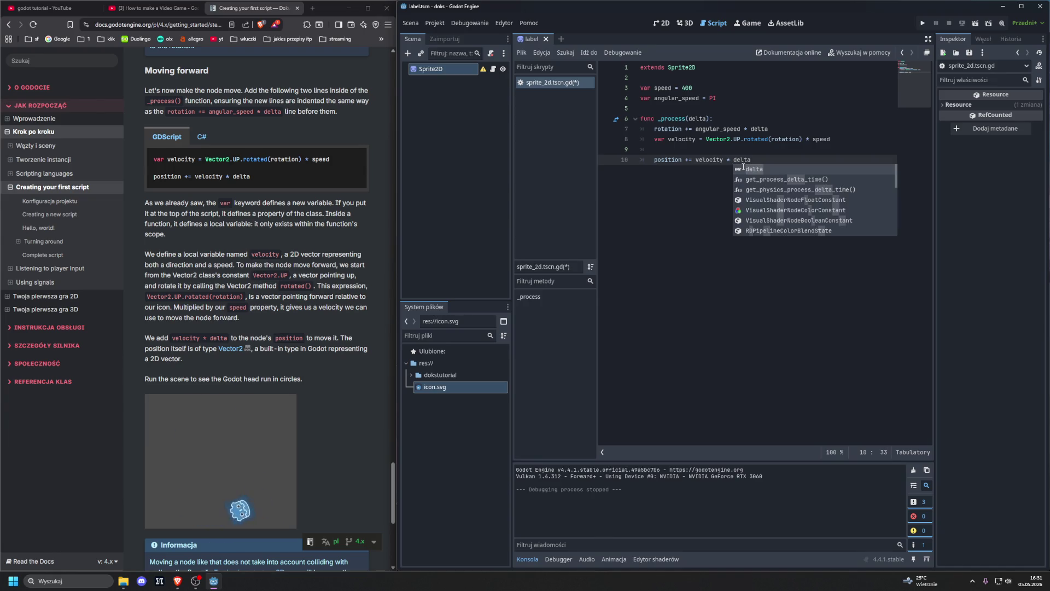
pyautogui.press('Escape')
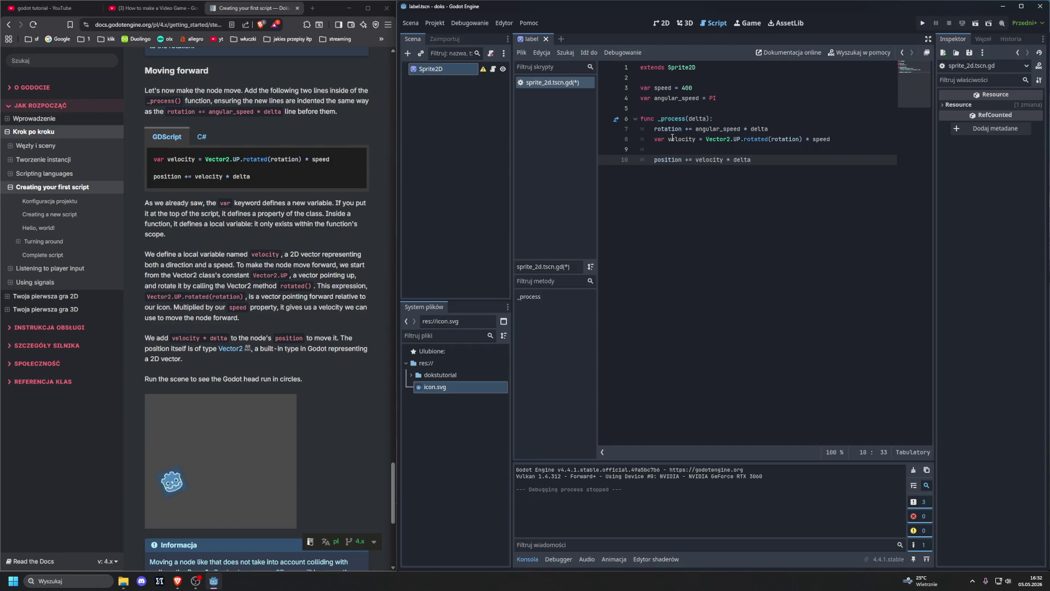
pyautogui.moveTo(721, 147)
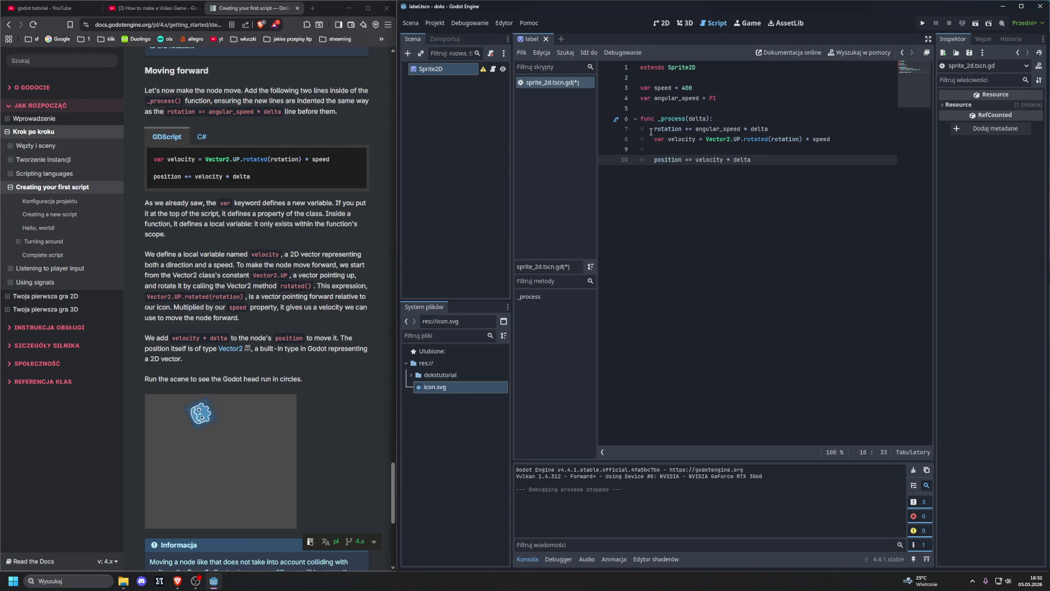
pyautogui.moveTo(654, 129); pyautogui.dragTo(798, 129)
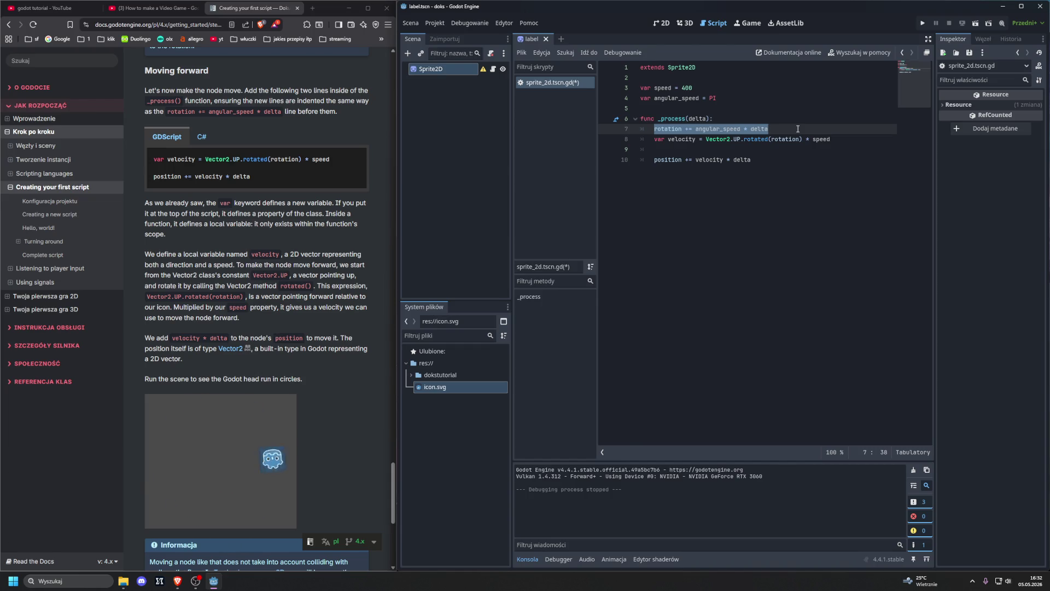
pyautogui.click(783, 181)
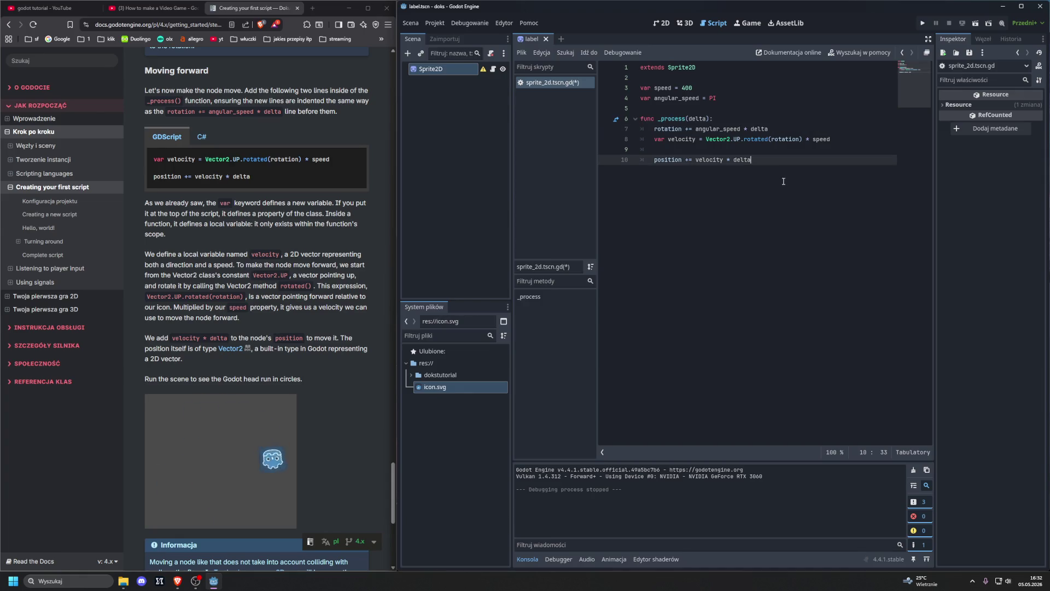
pyautogui.moveTo(787, 128); pyautogui.dragTo(653, 129)
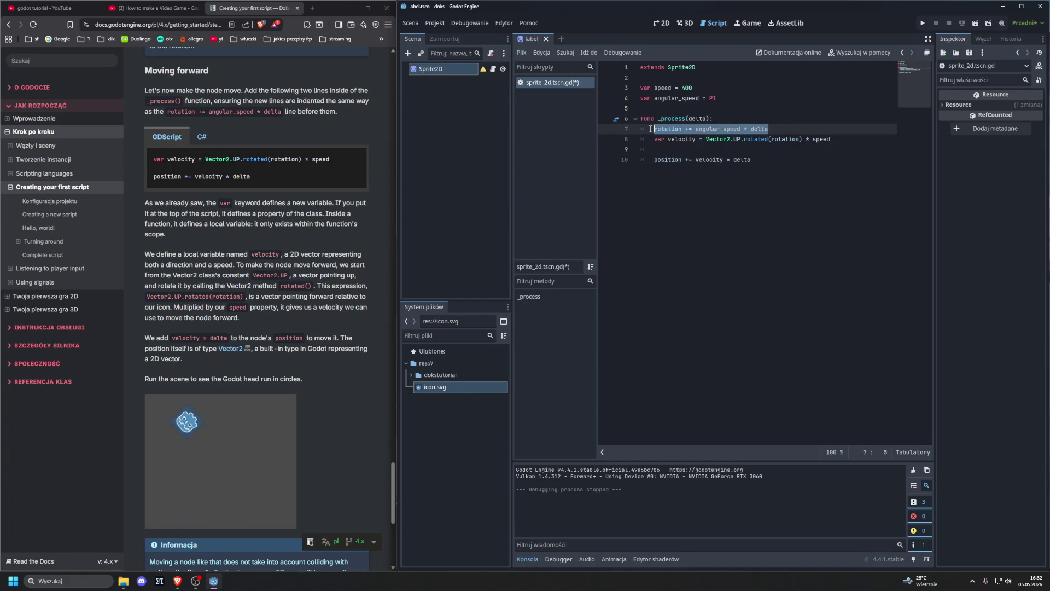
pyautogui.click(763, 216)
# - Run the scene, then delete the rotation line on line 7 and run it again
pyautogui.press('F6')
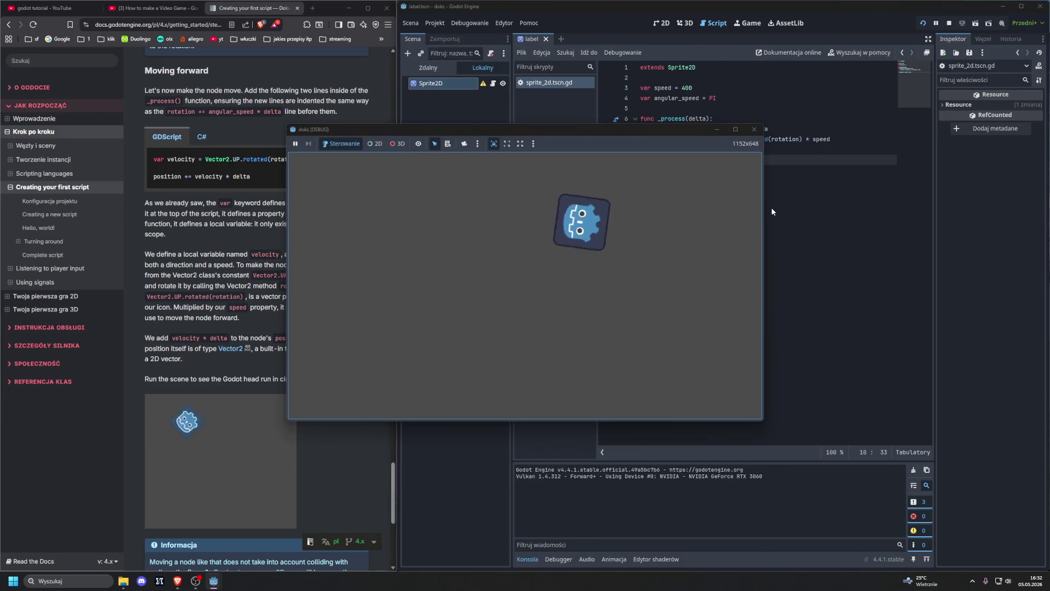
pyautogui.click(756, 131)
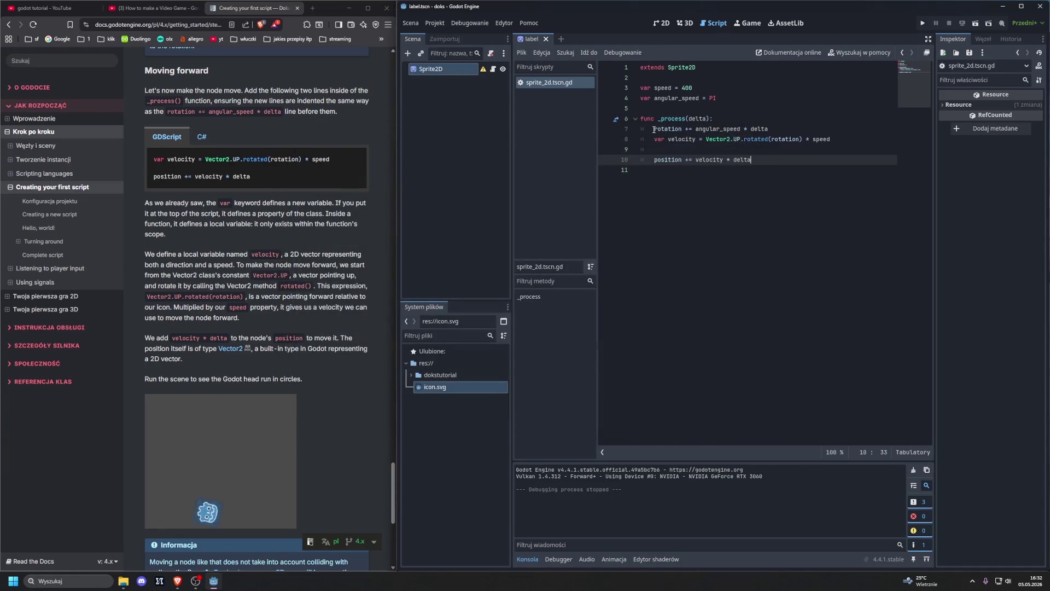
pyautogui.moveTo(654, 129); pyautogui.dragTo(769, 128)
pyautogui.press('BackSpace')
pyautogui.press('F6')
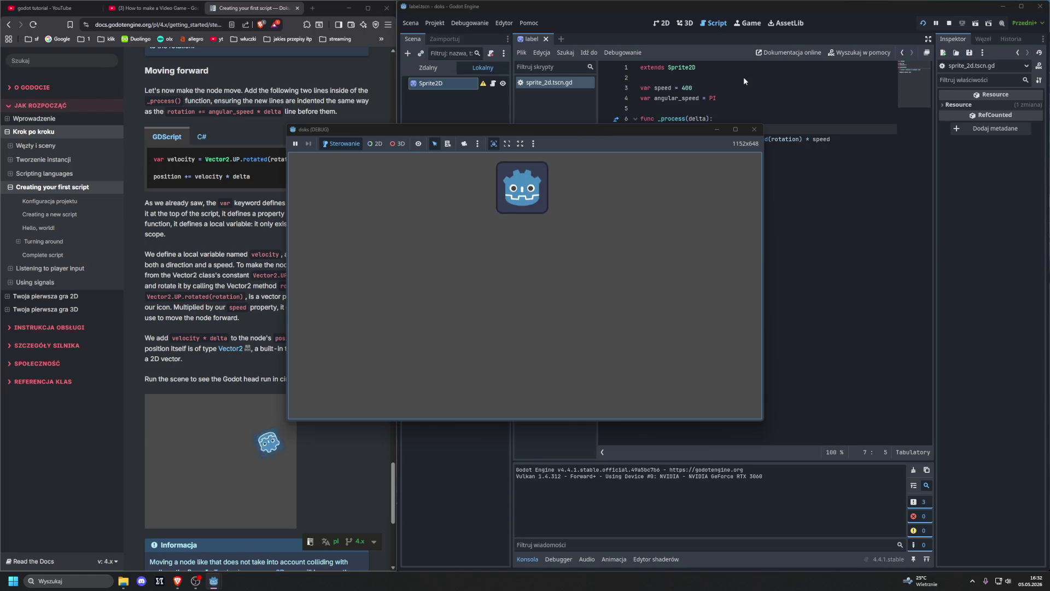
pyautogui.click(753, 129)
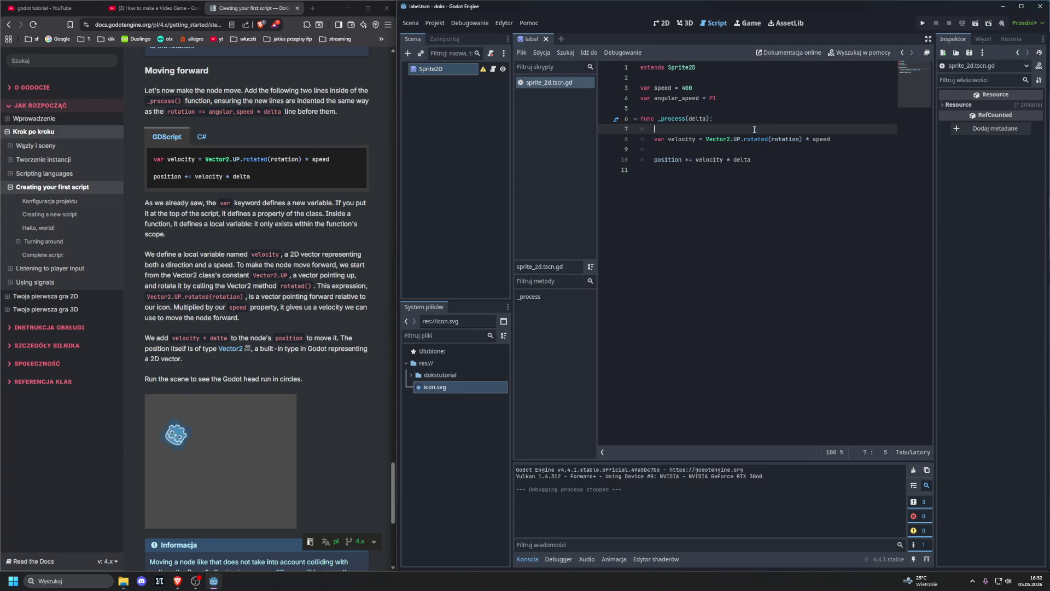
# - Undo to restore the rotation line, then rerun and close the scene to confirm it
pyautogui.hotkey('ctrl', 'z')
pyautogui.press('F6')
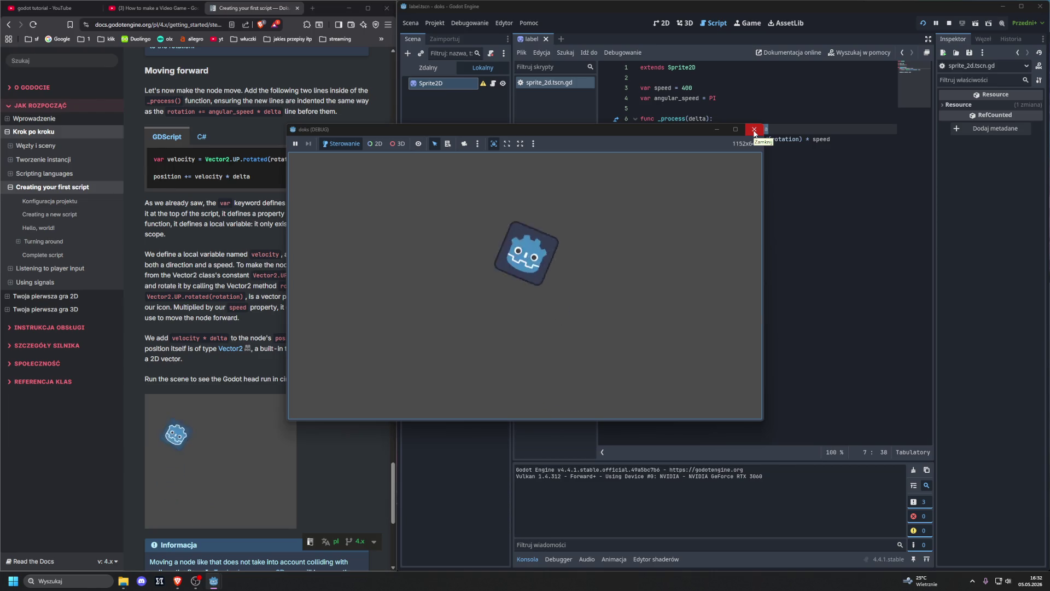
pyautogui.click(755, 129)
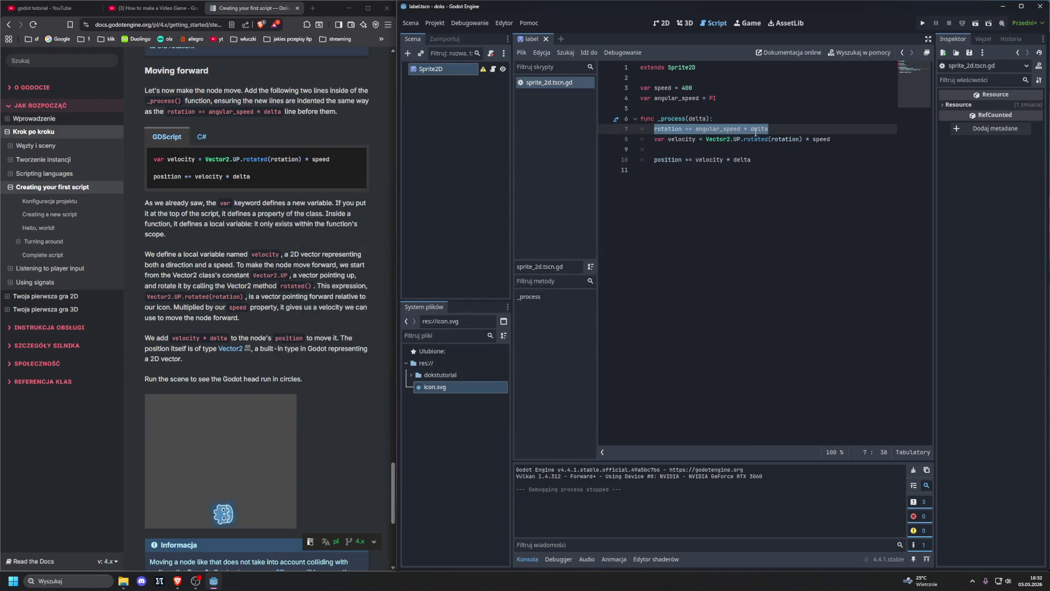
pyautogui.click(806, 149)
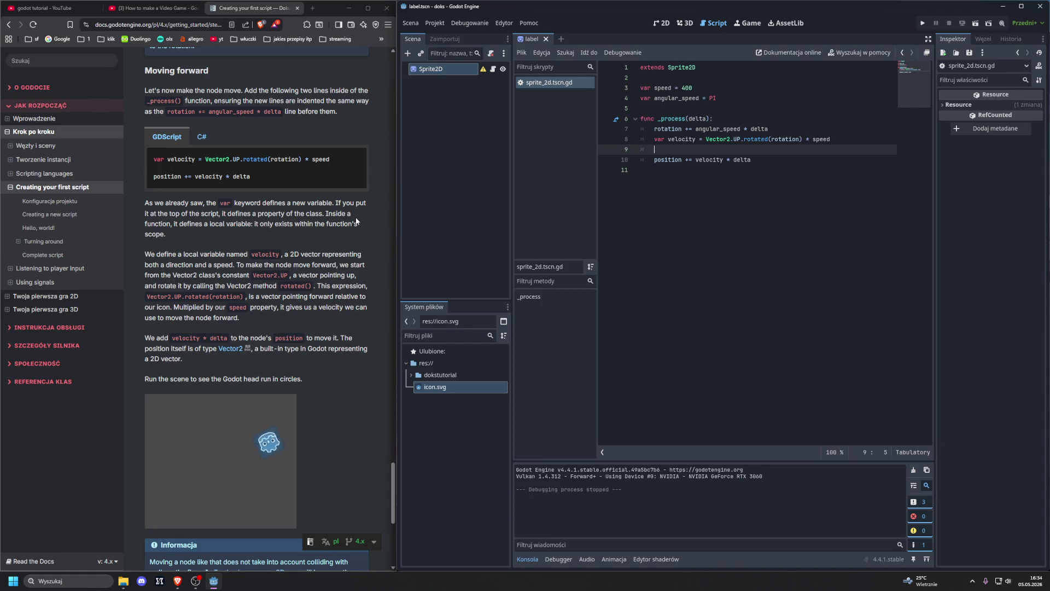
pyautogui.scroll(-3, 248, 335)
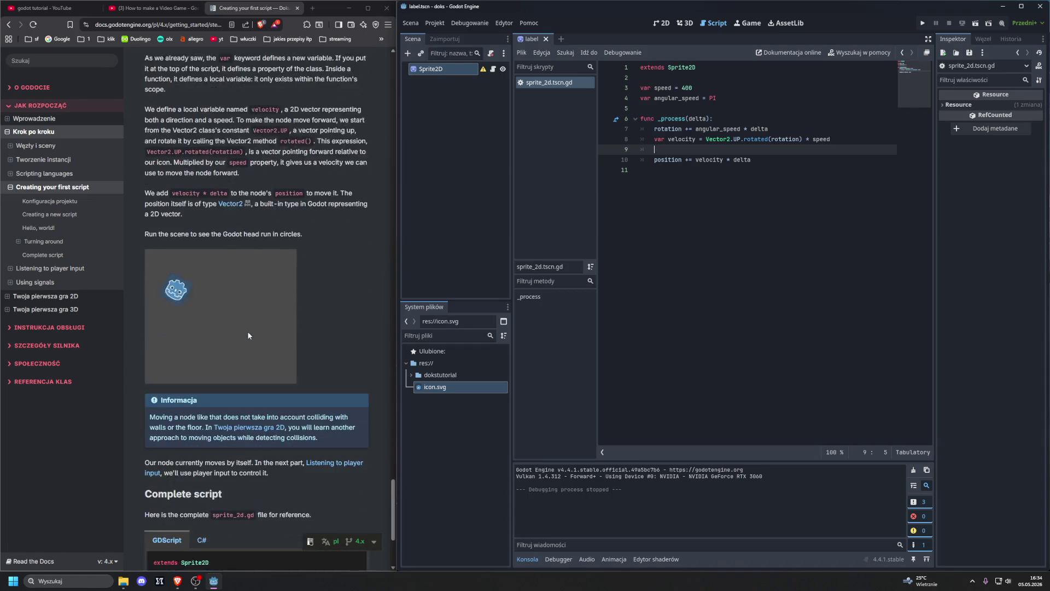
# - Scroll to the end of the first-script tutorial and continue to 'Listening to player input'
pyautogui.scroll(-3, 249, 333)
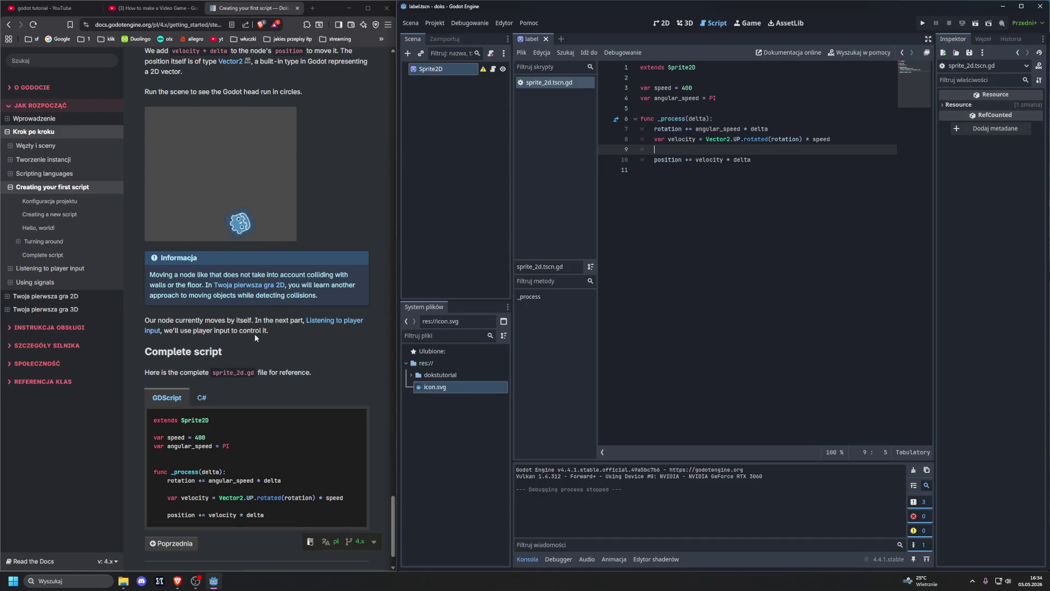
pyautogui.scroll(-1, 255, 338)
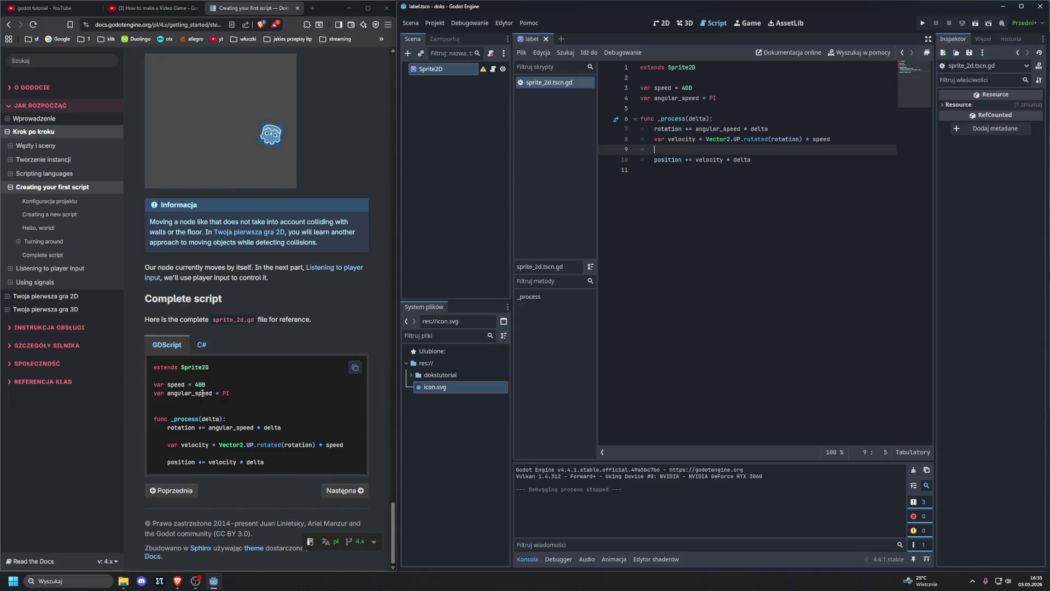
pyautogui.click(332, 493)
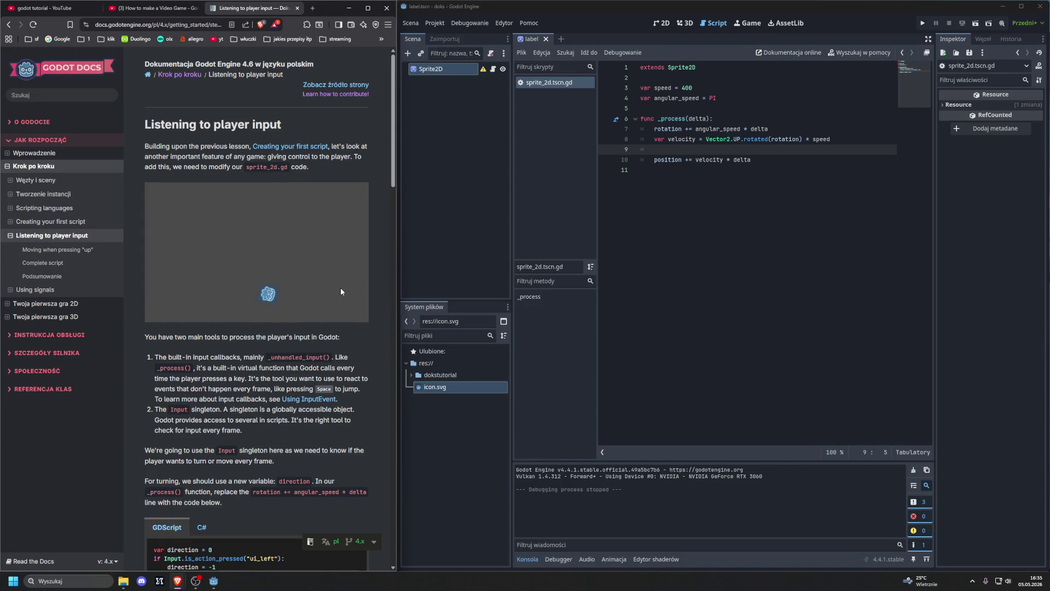
pyautogui.hotkey('alt', 'Left')
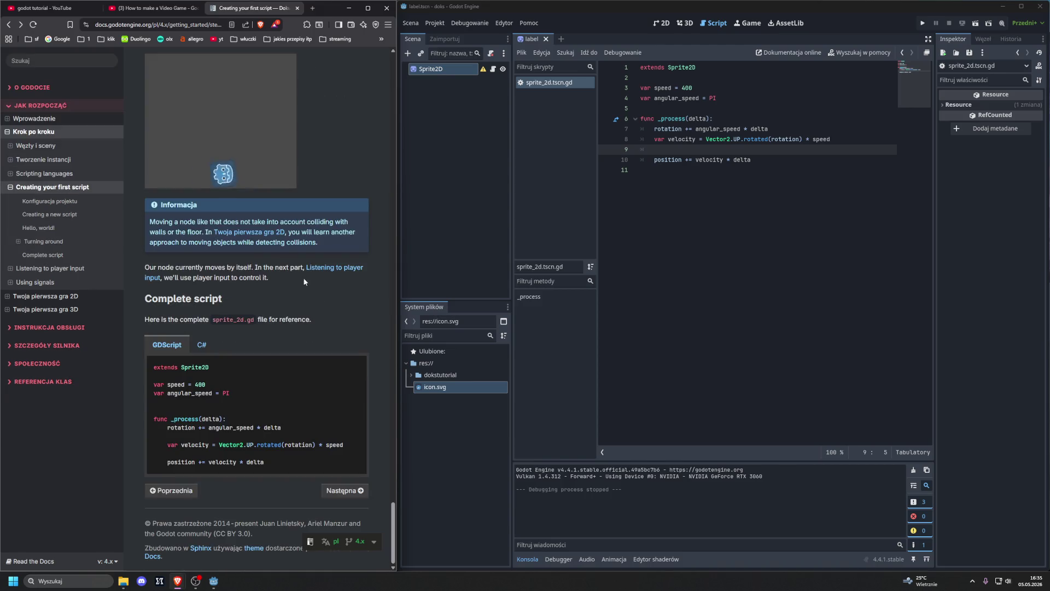
pyautogui.scroll(3, 295, 261)
pyautogui.scroll(4, 296, 273)
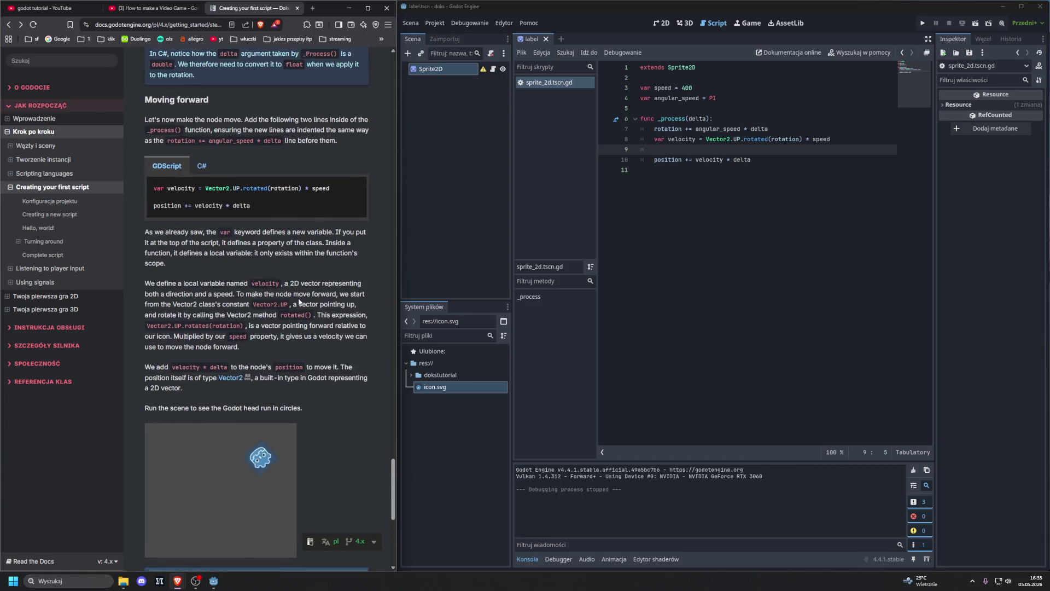
pyautogui.scroll(9, 298, 302)
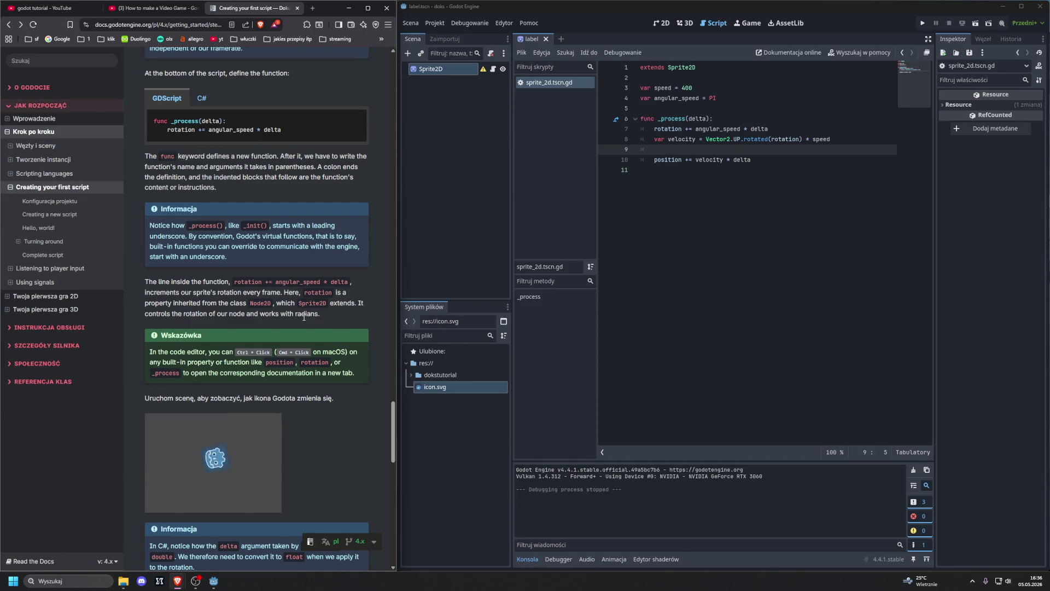
pyautogui.scroll(9, 304, 316)
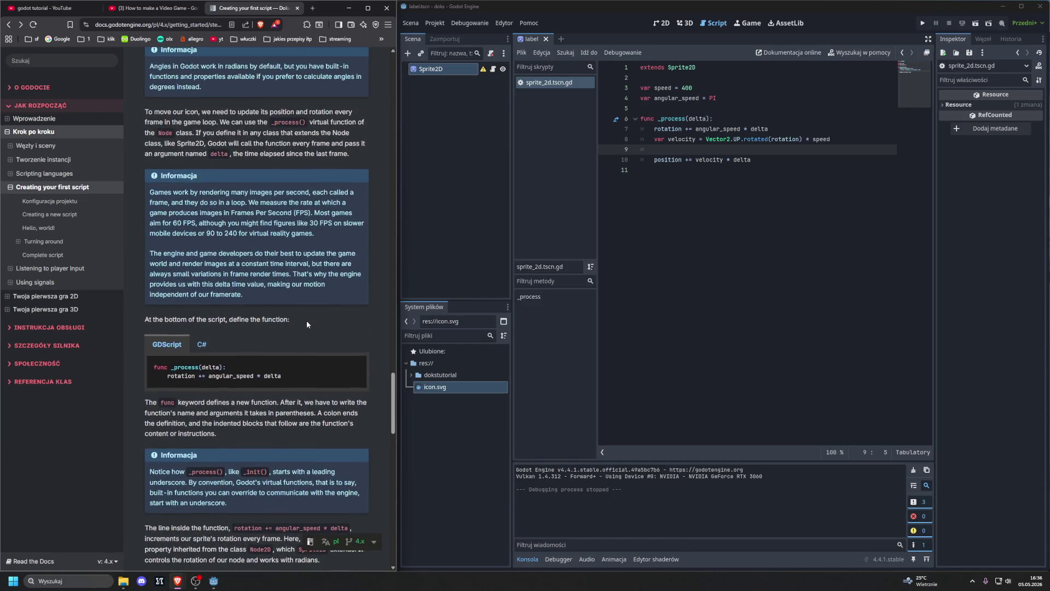
pyautogui.scroll(9, 311, 327)
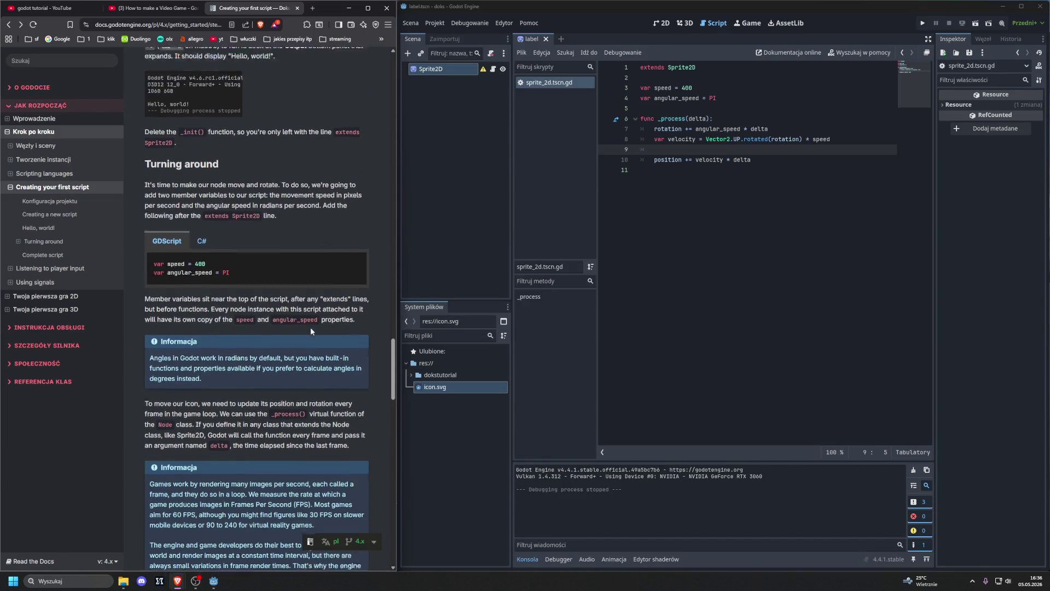
pyautogui.scroll(-2, 312, 334)
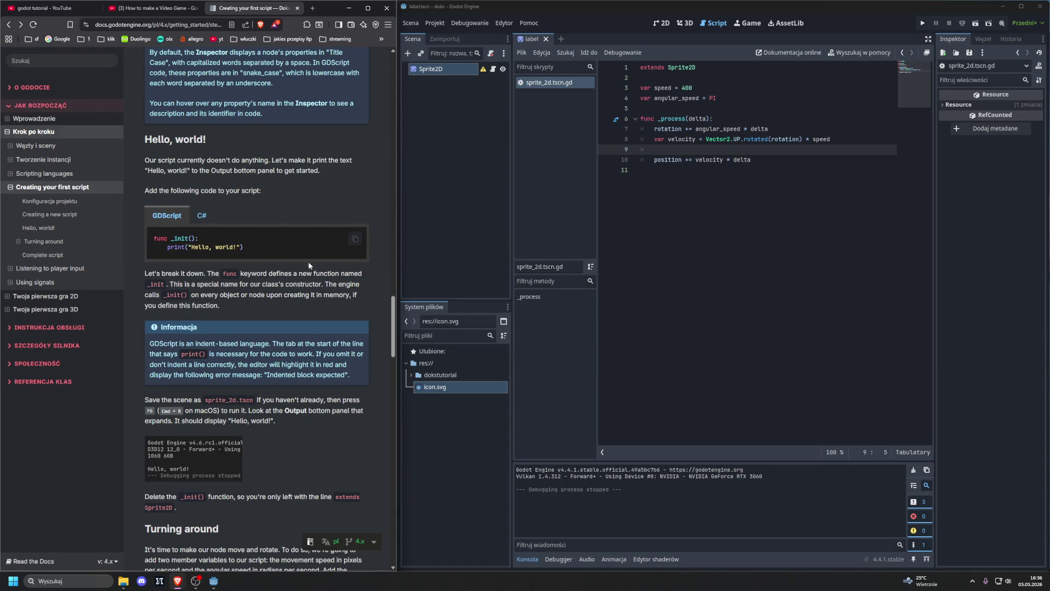
pyautogui.scroll(-10, 336, 290)
pyautogui.scroll(-10, 342, 298)
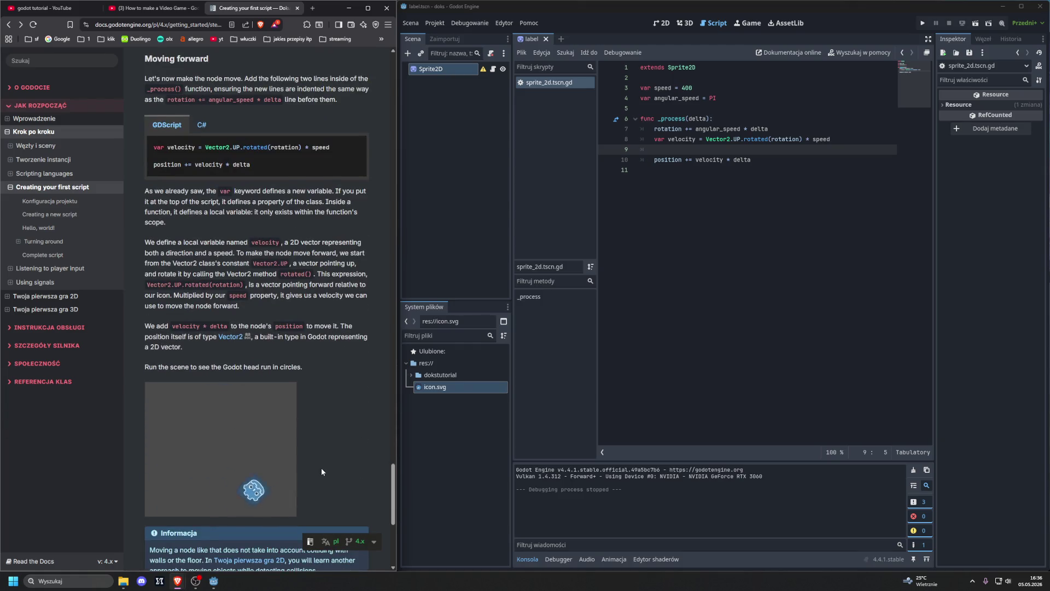
pyautogui.press('Right')
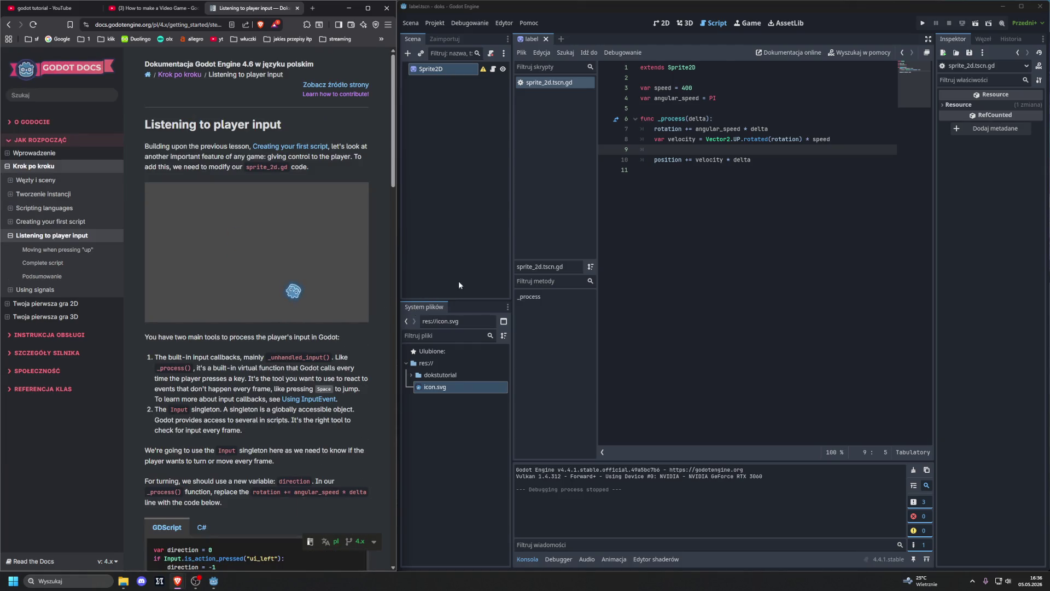
# - Use Zapisz jako on sprite_2d.tscn.gd, removing .tscn so it saves as sprite_2d.gd
pyautogui.rightClick(541, 82)
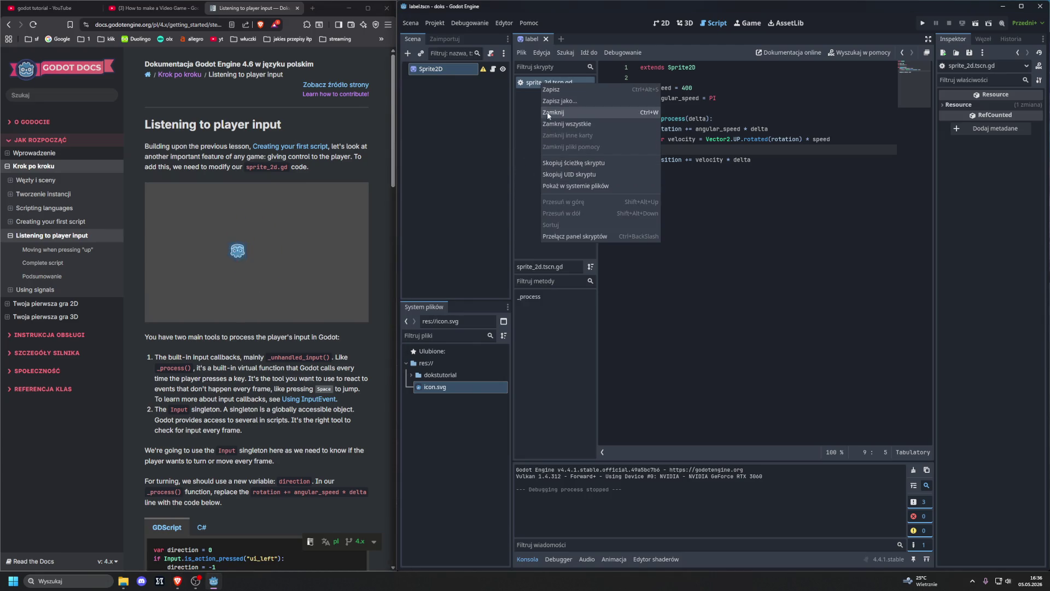
pyautogui.click(553, 100)
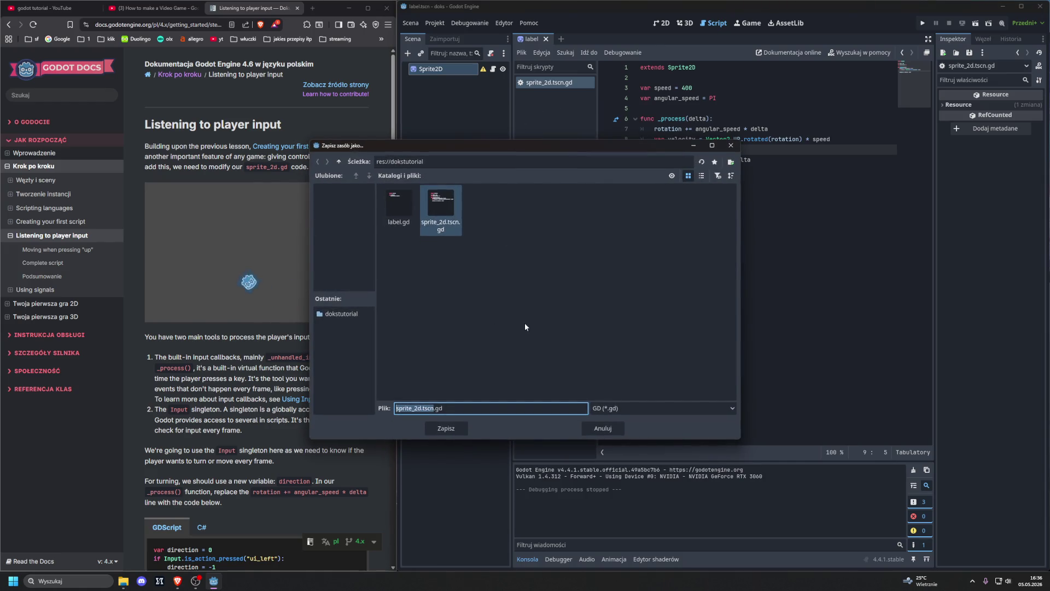
pyautogui.click(434, 408)
pyautogui.press('BackSpace')
pyautogui.press('BackSpace')
pyautogui.press('BackSpace')
pyautogui.click(454, 430)
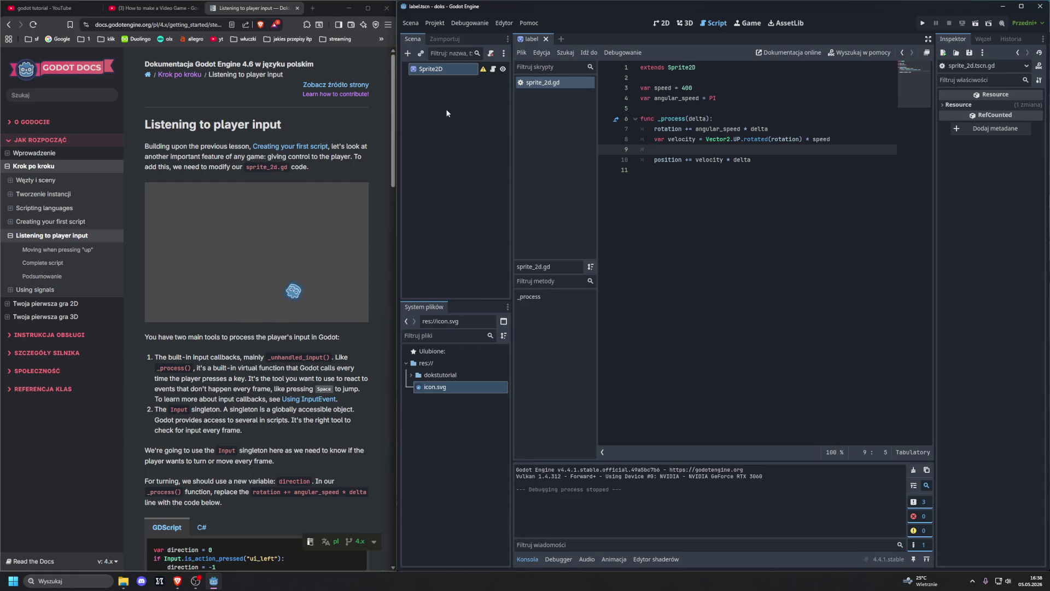
# - Scroll down the Listening to player input guide and open Using InputEvent in a new tab
pyautogui.scroll(-1, 336, 209)
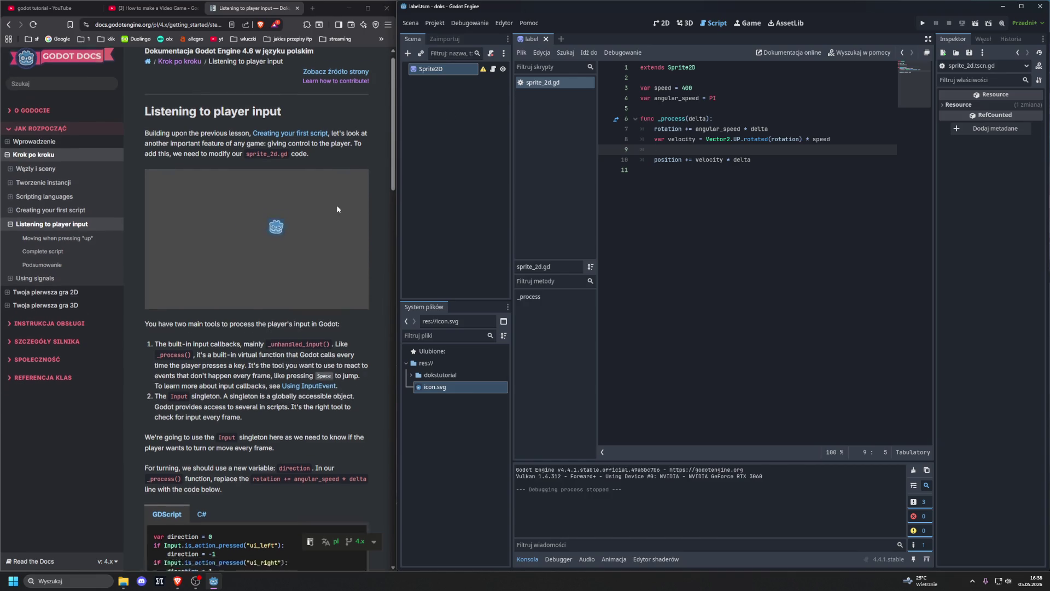
pyautogui.scroll(-3, 336, 209)
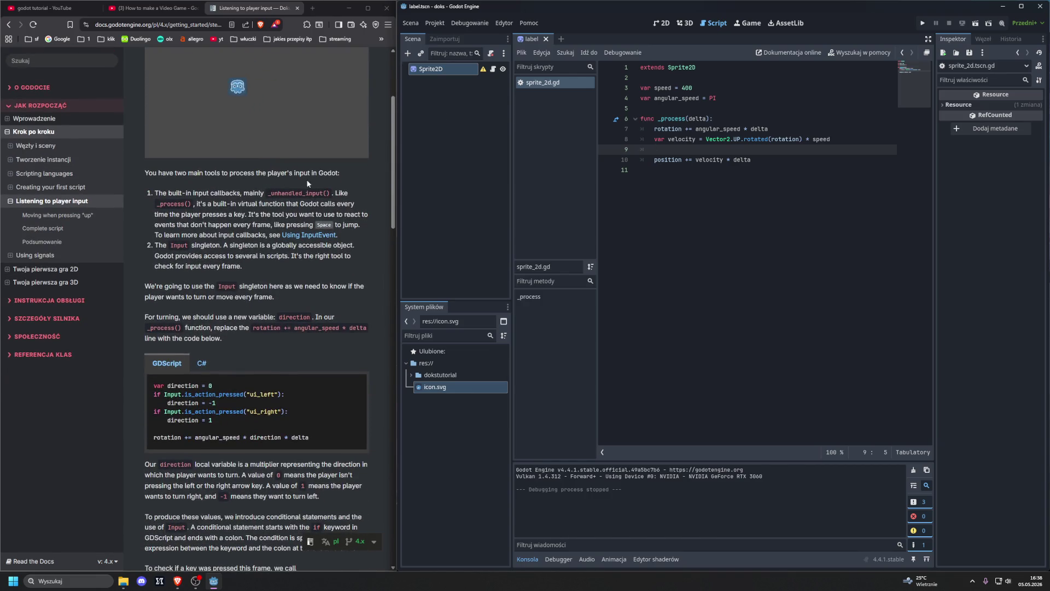
pyautogui.scroll(-2, 306, 182)
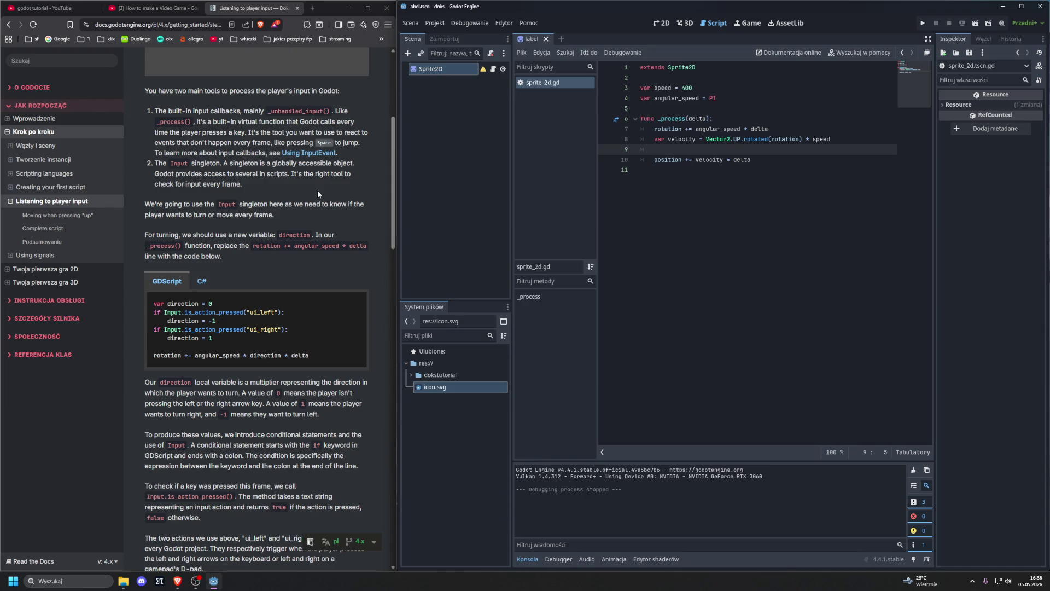
pyautogui.scroll(-1, 321, 191)
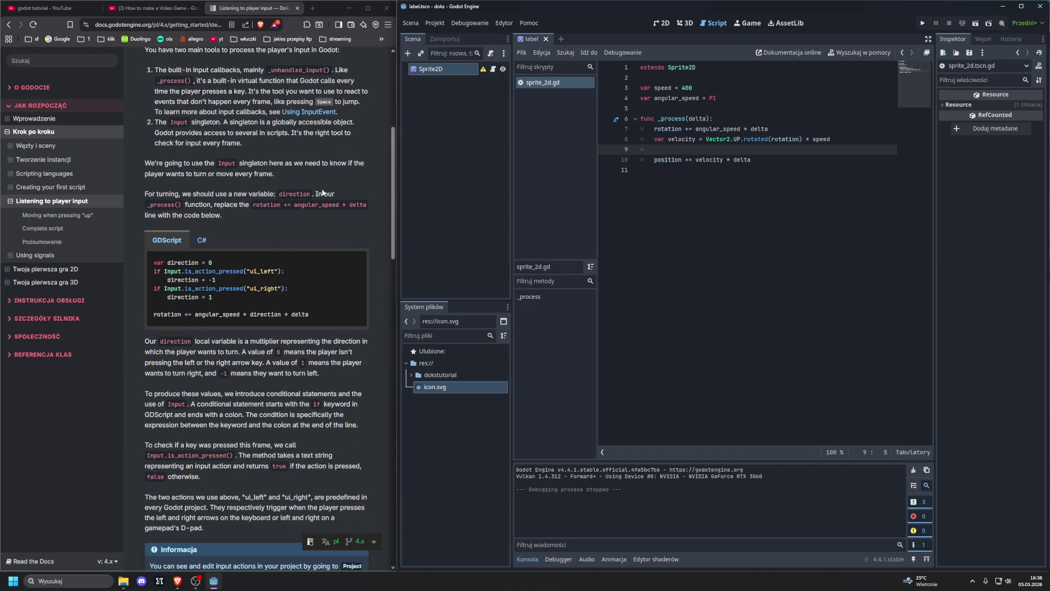
pyautogui.middleClick(309, 112)
pyautogui.click(292, 10)
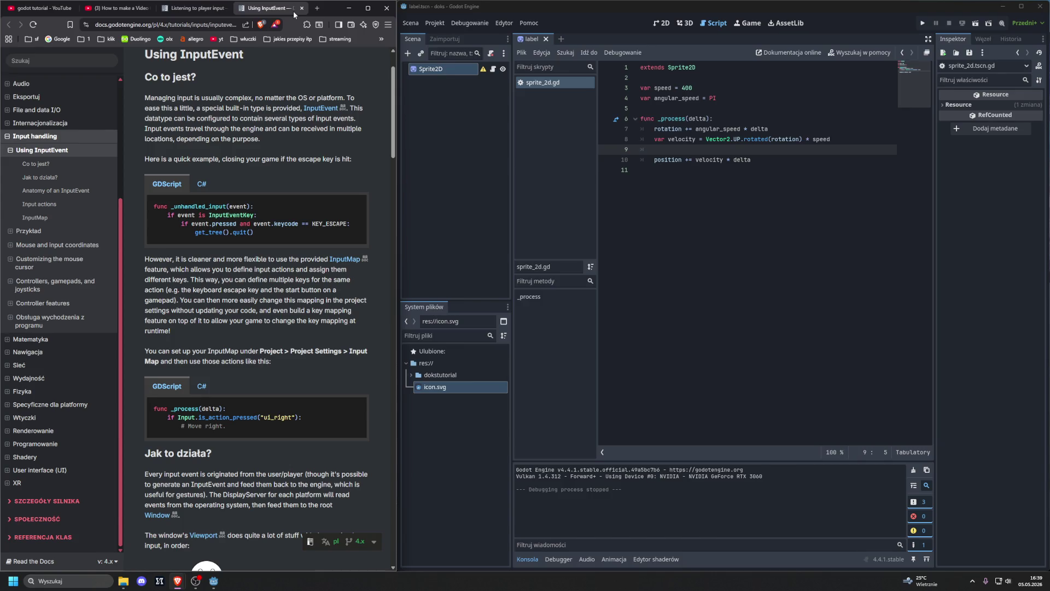
# - Close the Using InputEvent tab and select the Sprite2D node in the Scene dock
pyautogui.click(301, 8)
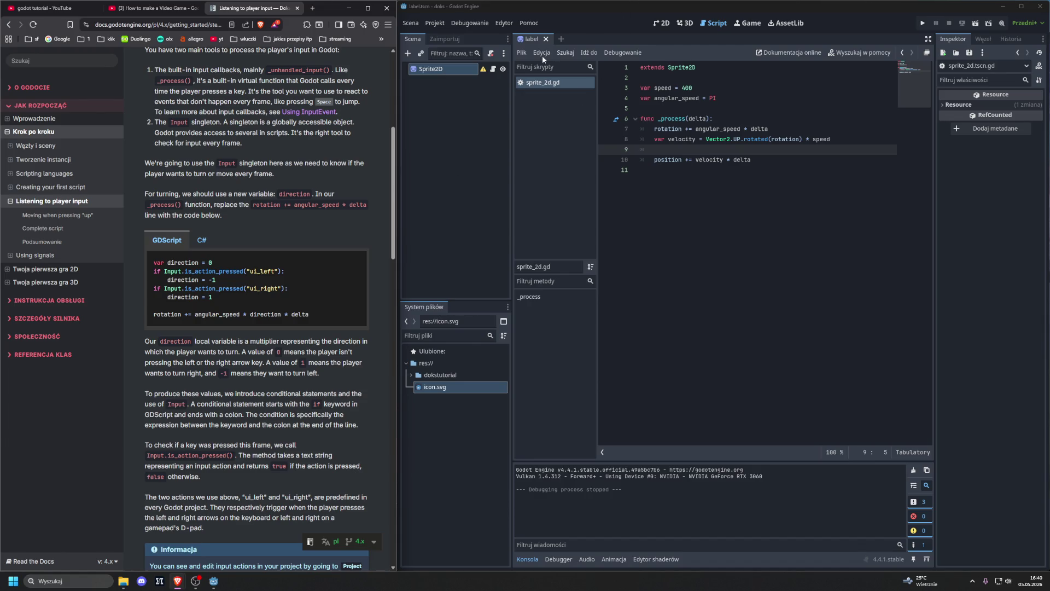
pyautogui.click(437, 70)
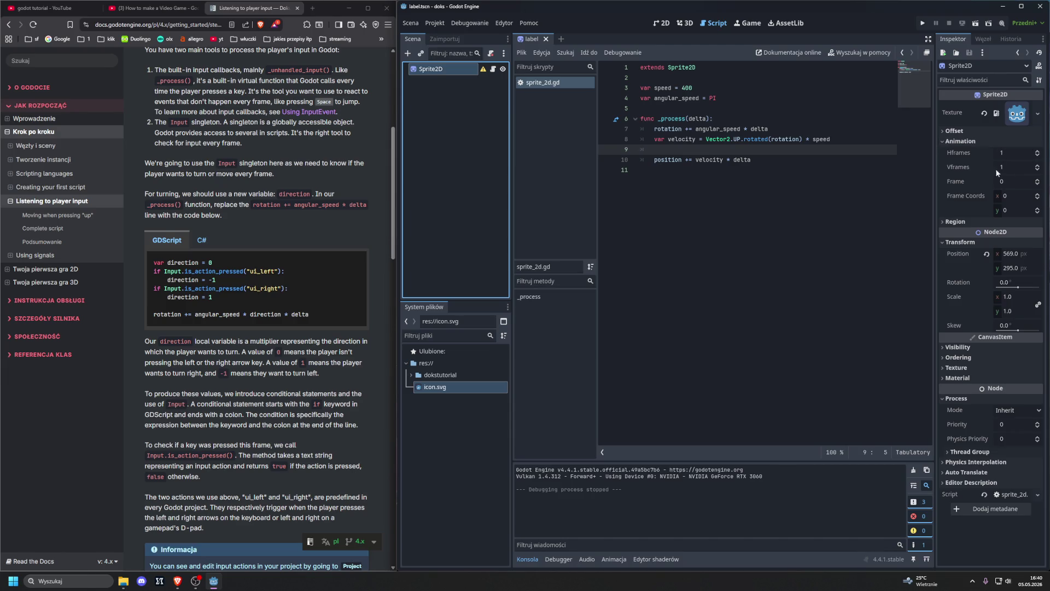
# - Browse the Offset, Animation, Transform, Ordering and Visibility groups in the Inspector, collapsing each
pyautogui.click(966, 131)
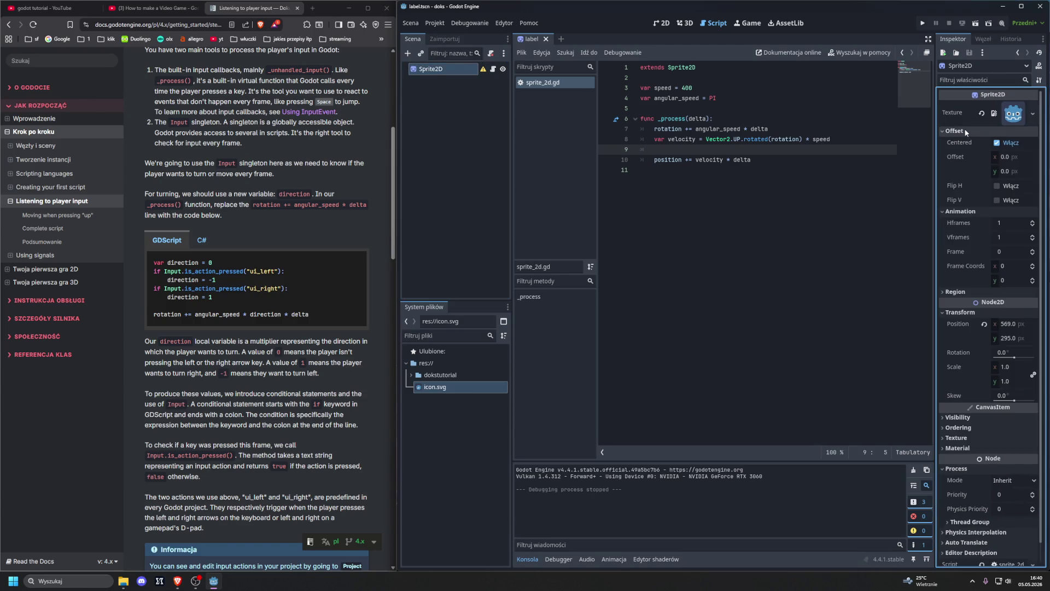
pyautogui.click(965, 131)
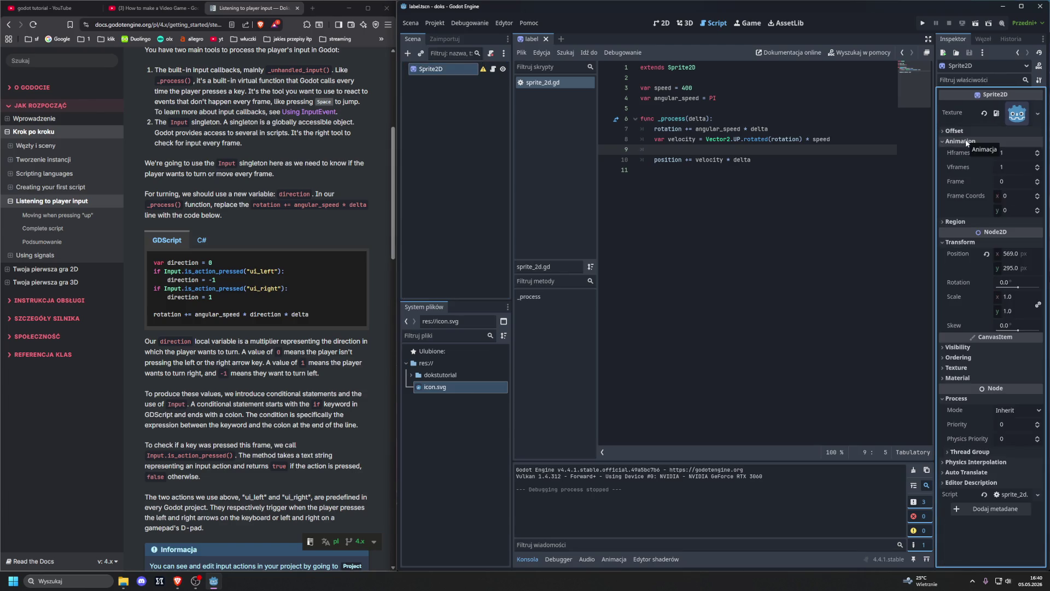
pyautogui.click(967, 141)
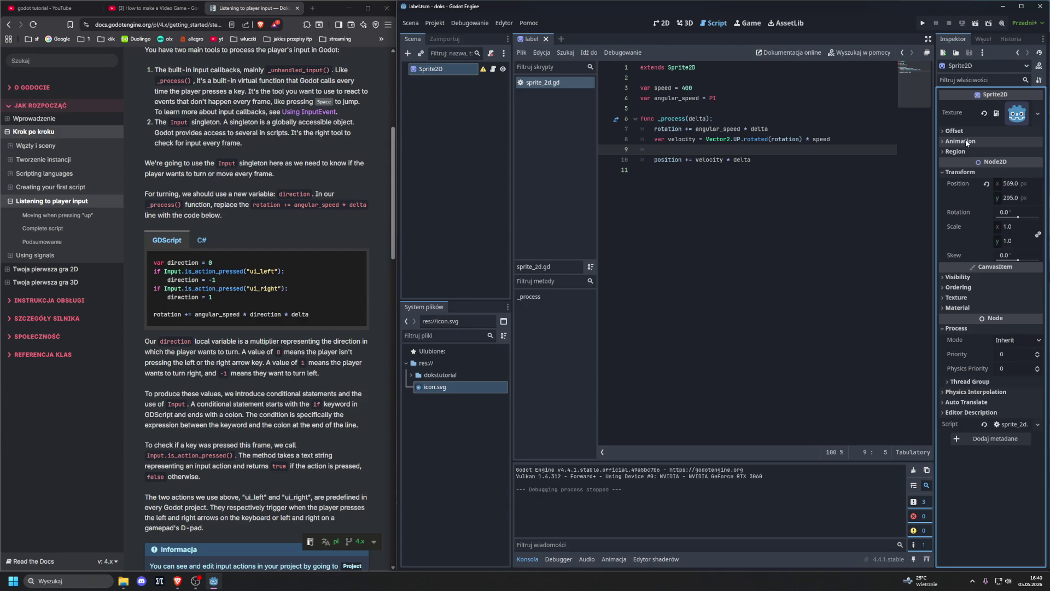
pyautogui.click(974, 172)
pyautogui.click(975, 203)
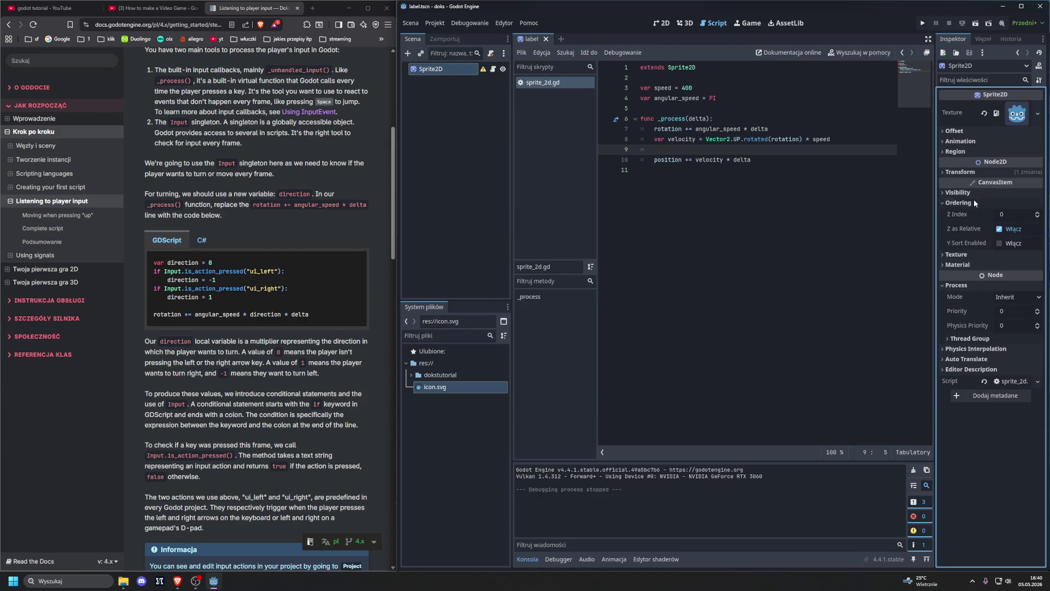
pyautogui.click(975, 203)
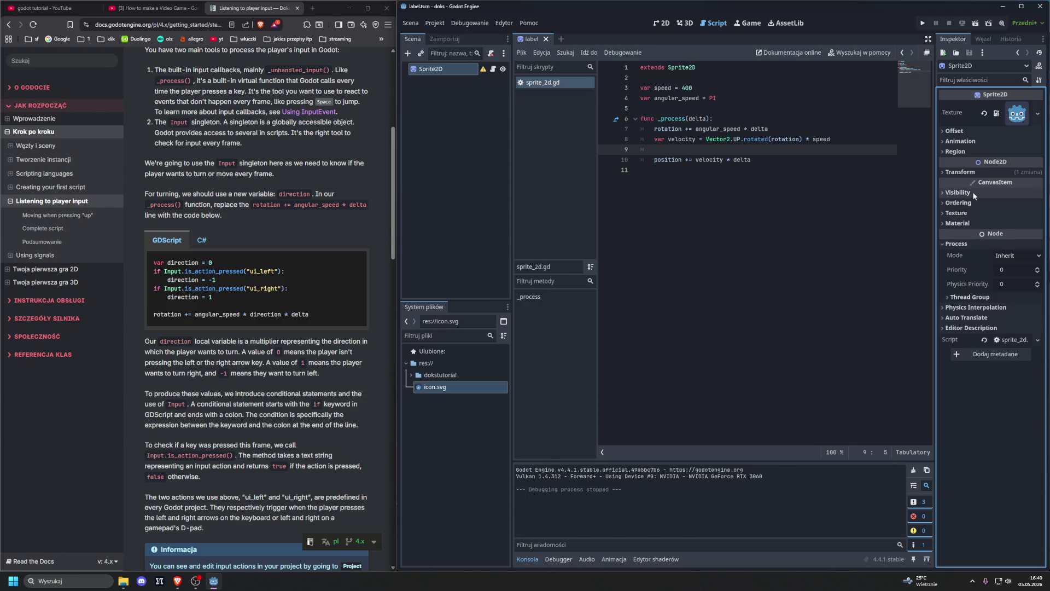
pyautogui.click(973, 192)
pyautogui.click(972, 191)
# - Peek into Material, Ordering, Thread Group, Physics Interpolation and Editor Description, closing each again
pyautogui.doubleClick(983, 222)
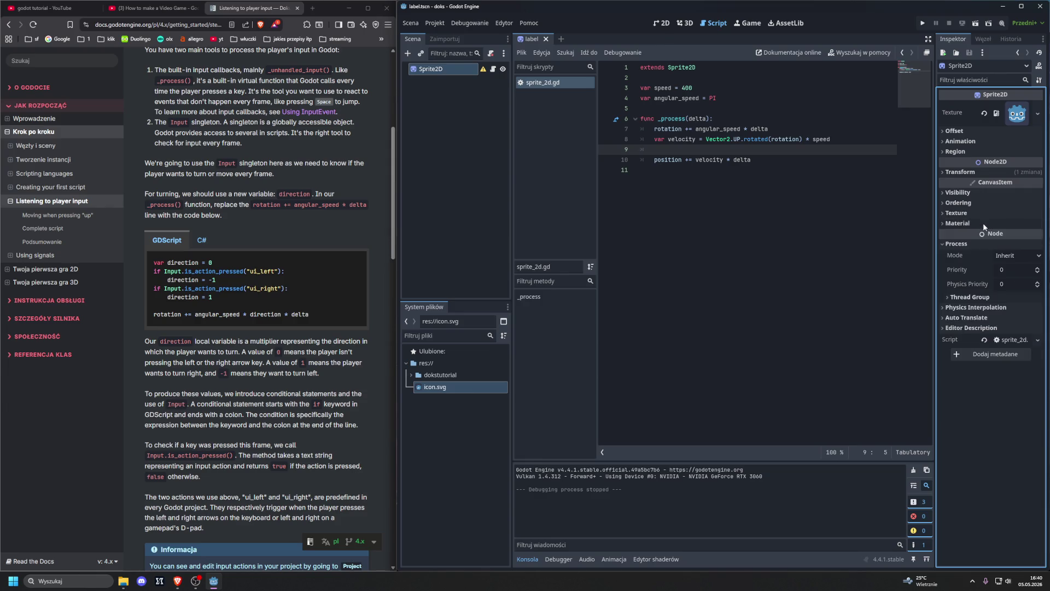
pyautogui.click(980, 205)
pyautogui.click(979, 204)
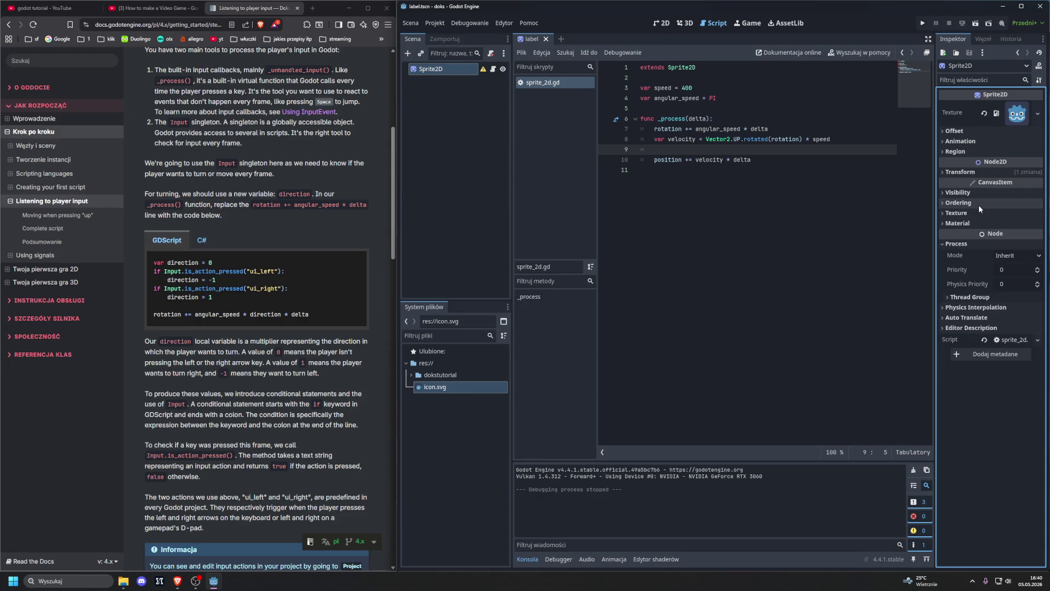
pyautogui.click(1002, 296)
pyautogui.click(1002, 296)
pyautogui.click(1003, 306)
pyautogui.click(1003, 306)
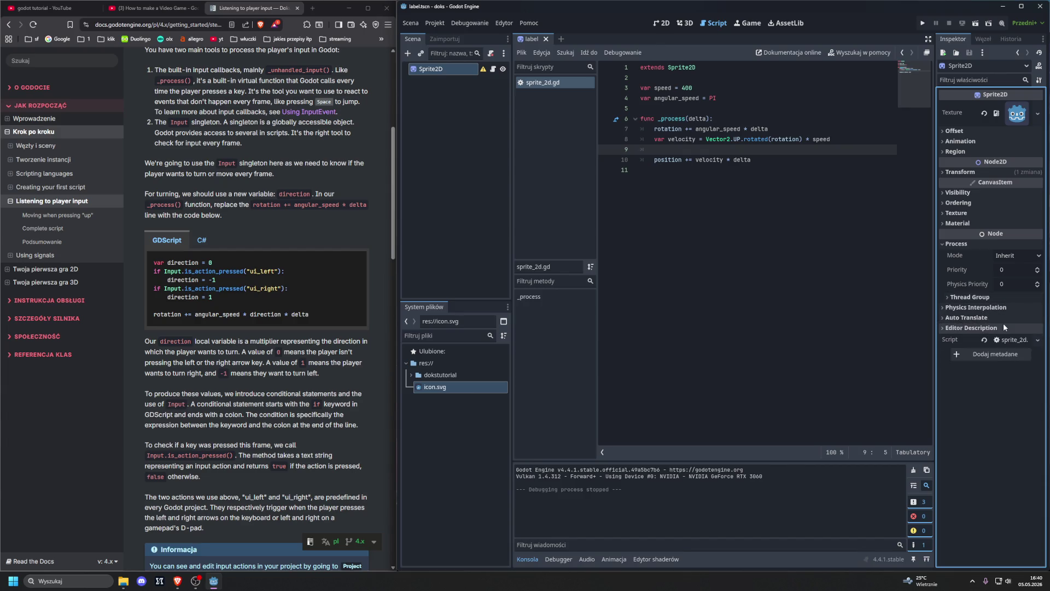
pyautogui.click(955, 328)
pyautogui.click(956, 328)
pyautogui.click(955, 329)
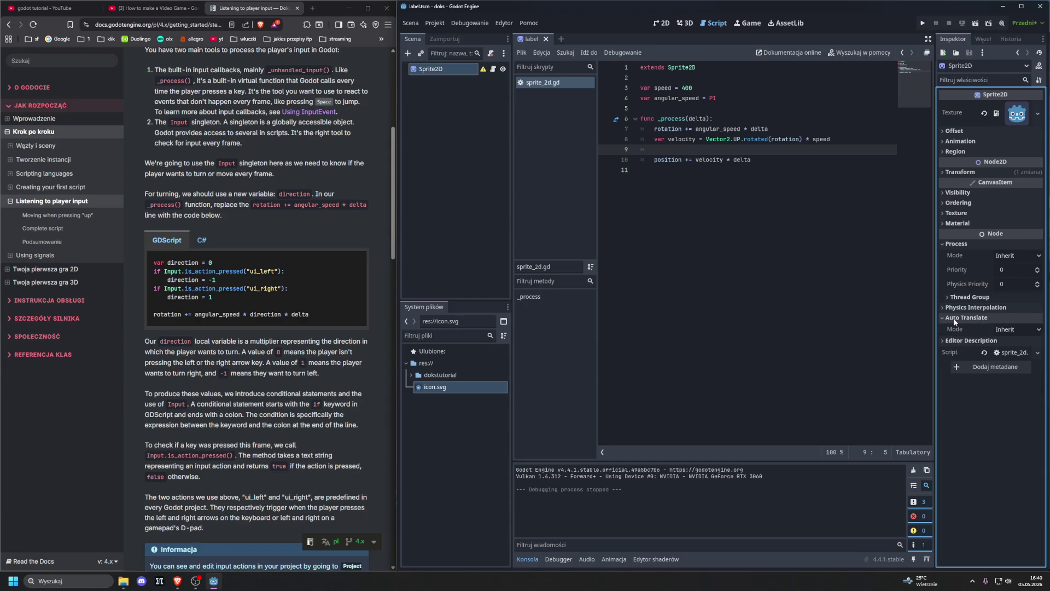
pyautogui.click(956, 328)
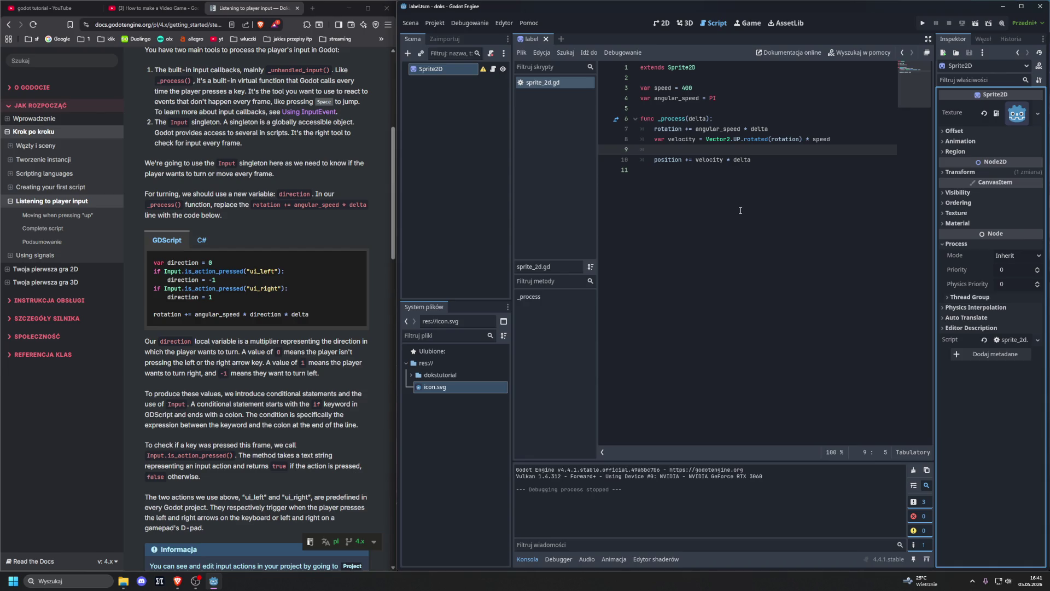
# - Select the rotation line, then select and copy the docs' direction code snippet
pyautogui.click(656, 128)
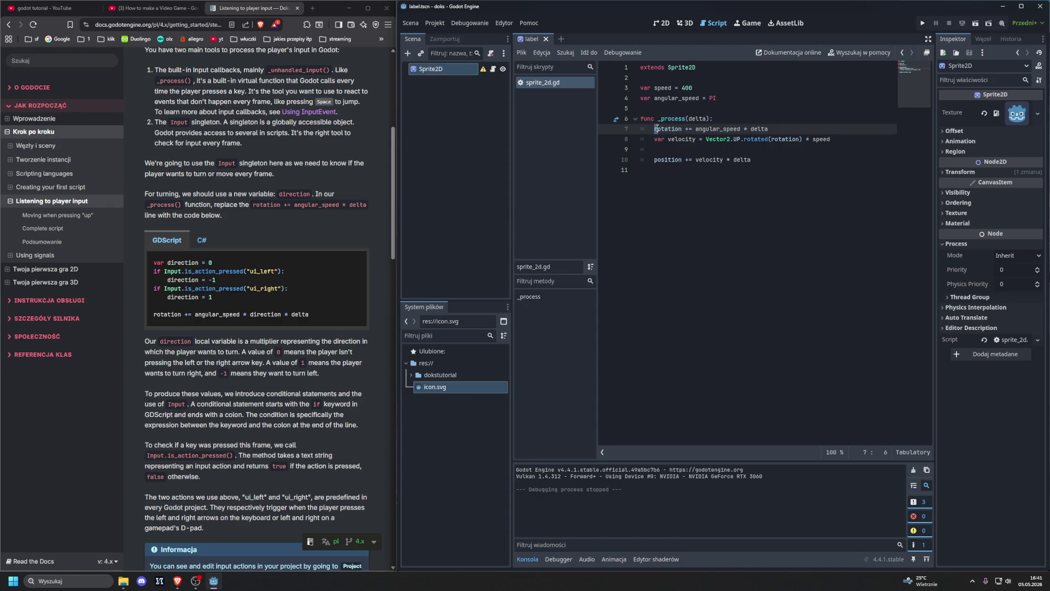
pyautogui.moveTo(659, 128); pyautogui.dragTo(784, 126)
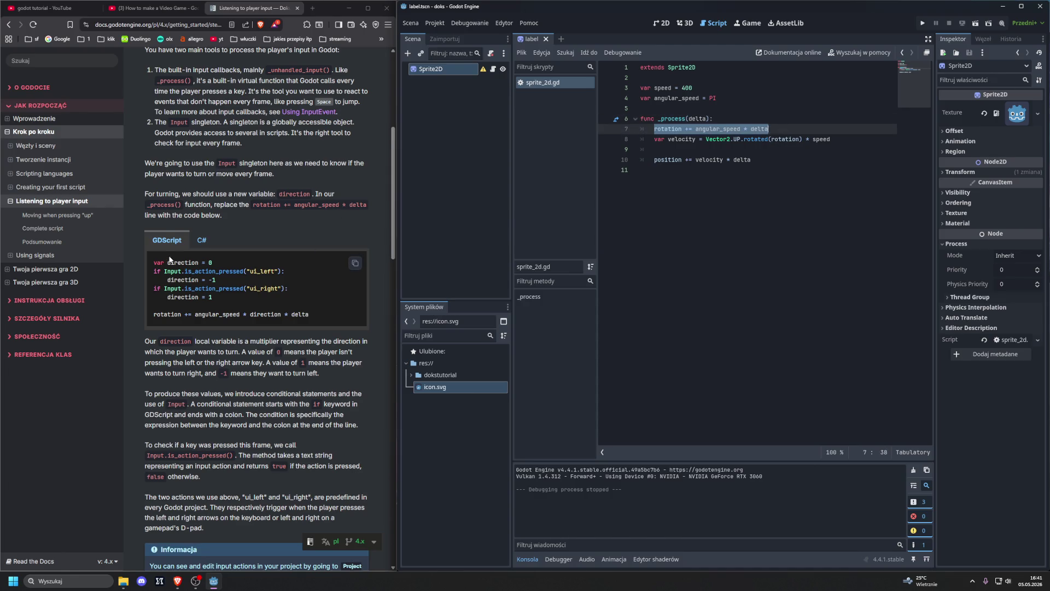
pyautogui.moveTo(154, 262); pyautogui.dragTo(199, 271)
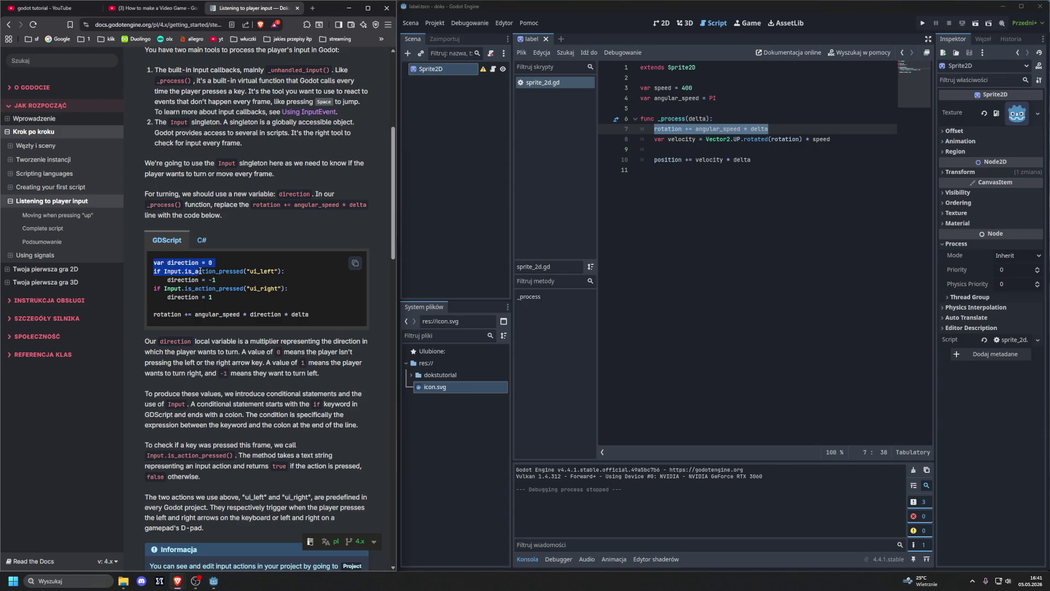
pyautogui.moveTo(201, 272); pyautogui.dragTo(330, 320)
pyautogui.hotkey('ctrl', 'c')
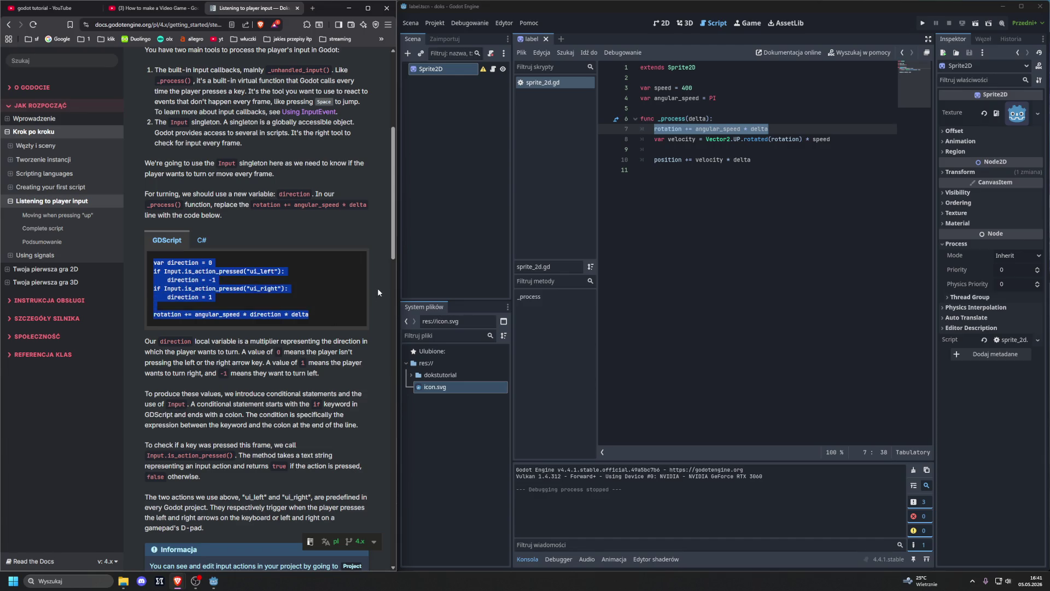
# - Select lines 7–11 of sprite_2d.gd and delete them, emptying the _process body
pyautogui.click(701, 197)
pyautogui.moveTo(655, 129)
pyautogui.mouseDown()
pyautogui.moveTo(832, 140)
pyautogui.moveTo(804, 166)
pyautogui.mouseUp()
pyautogui.click(807, 169)
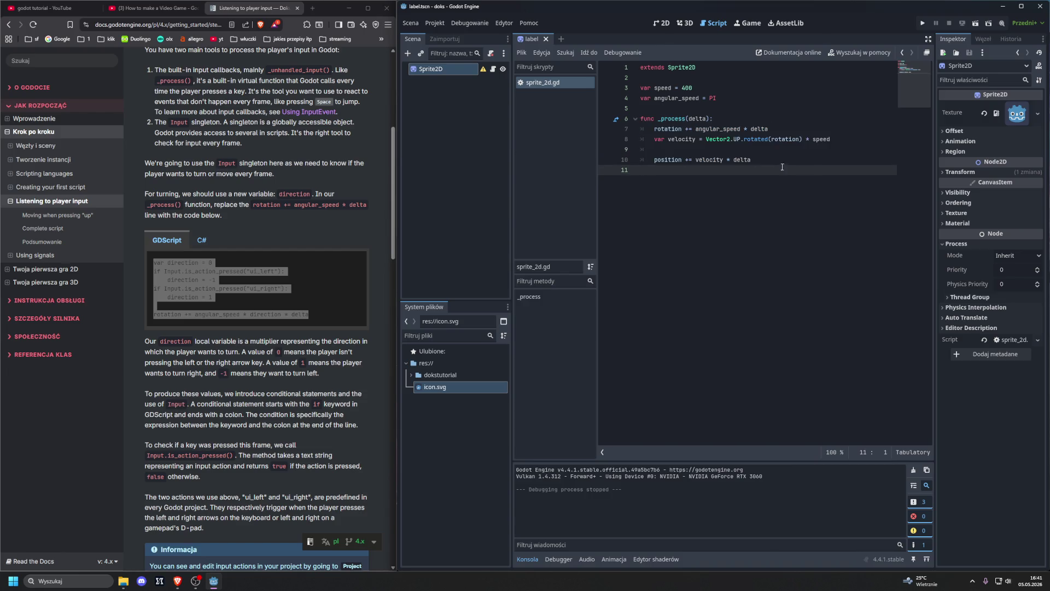
pyautogui.moveTo(743, 177)
pyautogui.mouseDown()
pyautogui.moveTo(684, 145)
pyautogui.moveTo(623, 133)
pyautogui.mouseUp()
pyautogui.press('BackSpace')
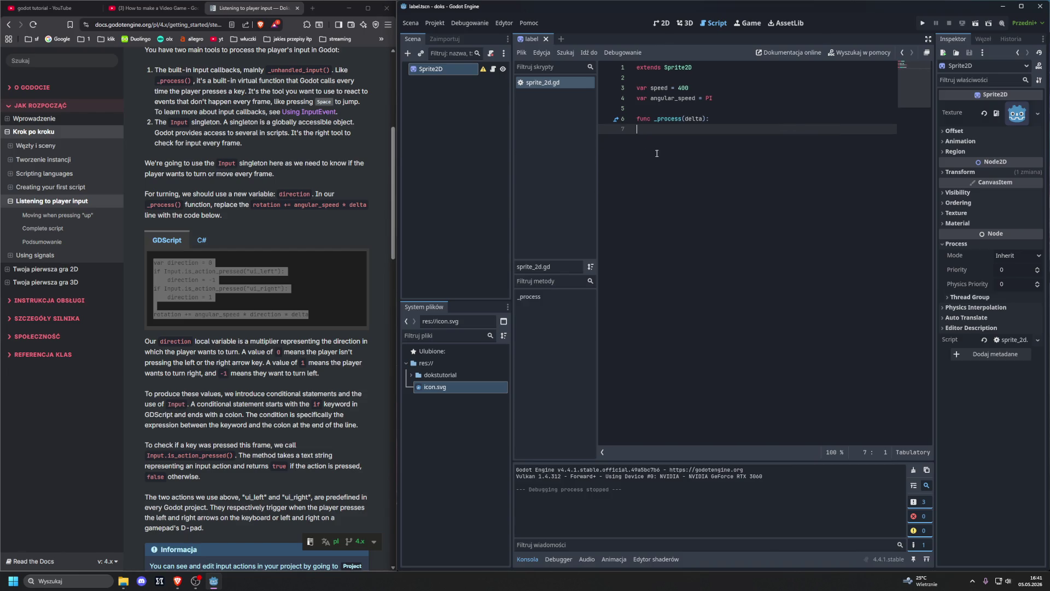
# - Paste the direction code into _process and indent the ui_left check and direction = -1
pyautogui.hotkey('ctrl', 'v')
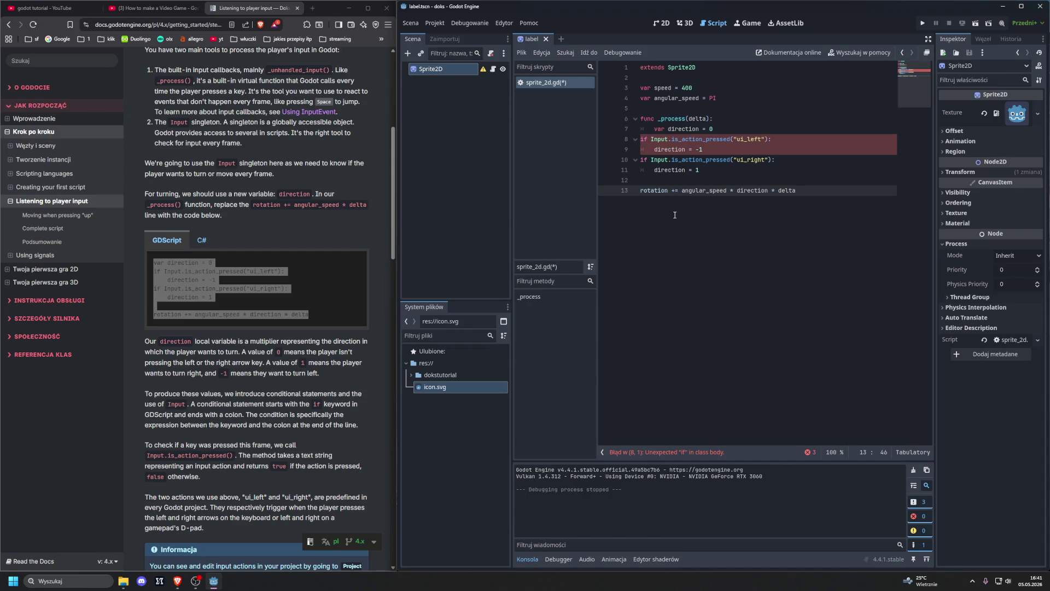
pyautogui.click(643, 139)
pyautogui.press('Tab')
pyautogui.click(301, 253)
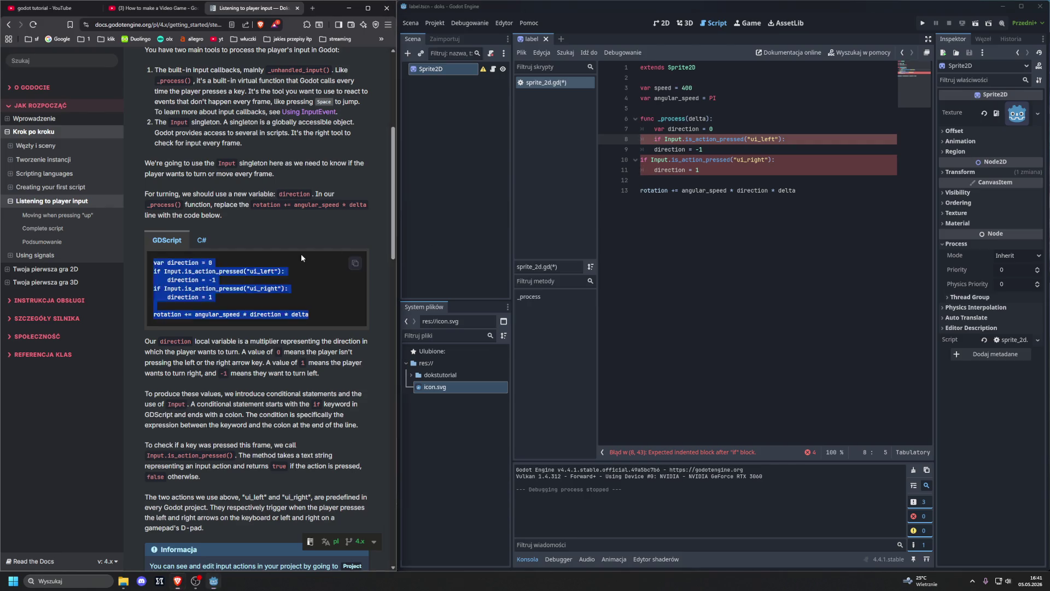
pyautogui.click(656, 150)
pyautogui.press('Tab')
# - Indent the ui_right check, direction = 1, and the rotation line inside _process
pyautogui.click(641, 159)
pyautogui.press('Tab')
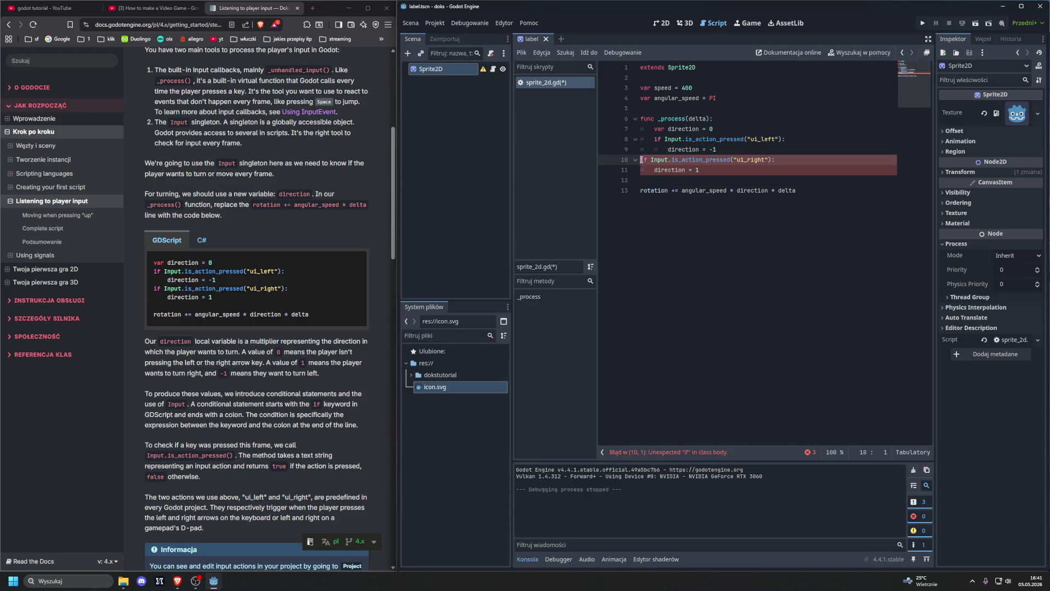
pyautogui.press('Down')
pyautogui.press('Tab')
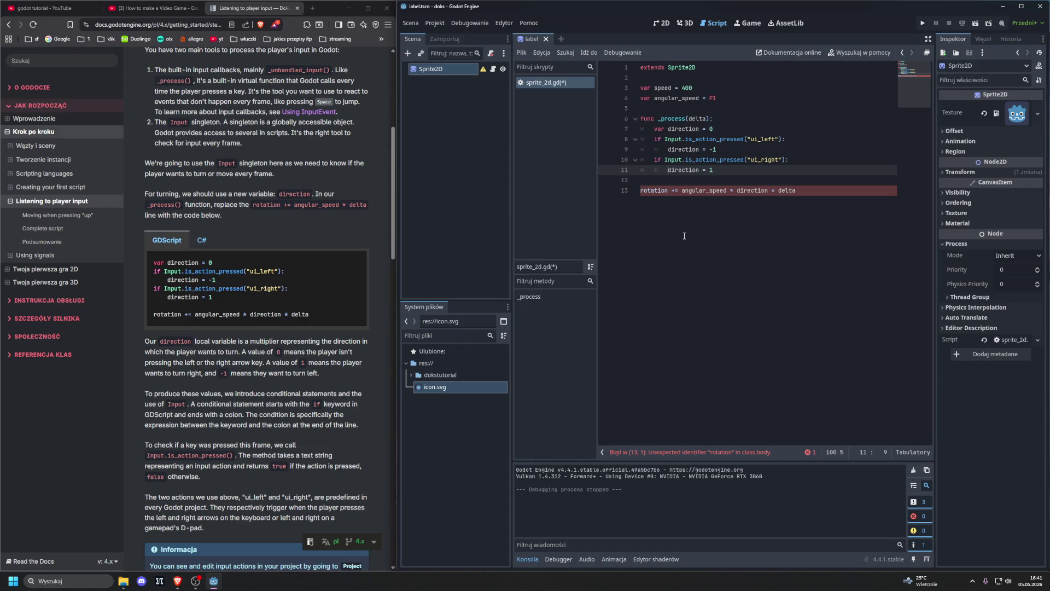
pyautogui.press('Down')
pyautogui.press('Down')
pyautogui.press('Home')
pyautogui.press('Tab')
pyautogui.press('End')
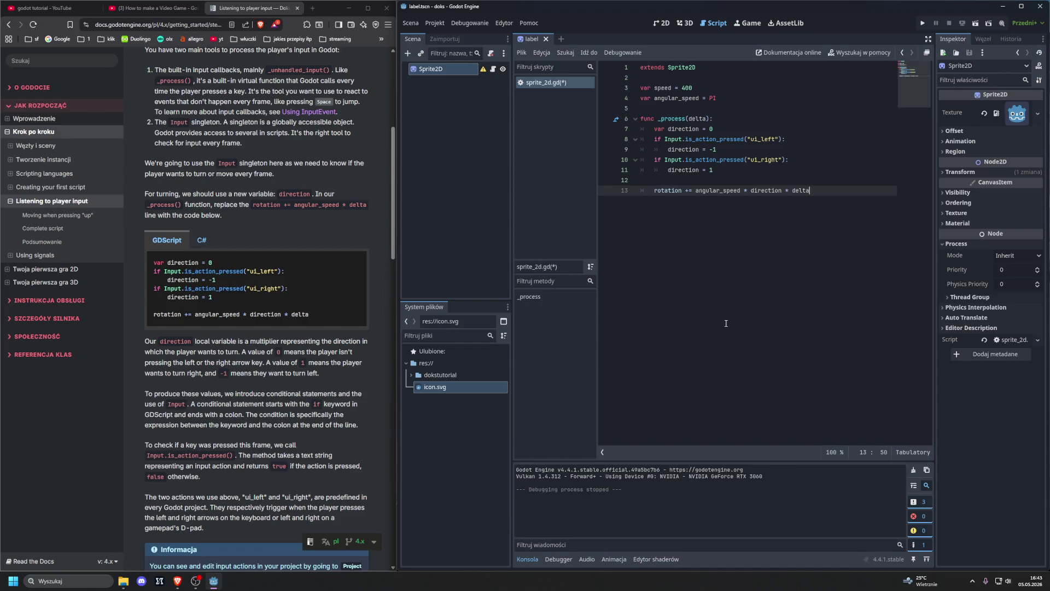
# - Run the game with F5, turn the icon using the Left and Right arrows, then close it
pyautogui.press('F5')
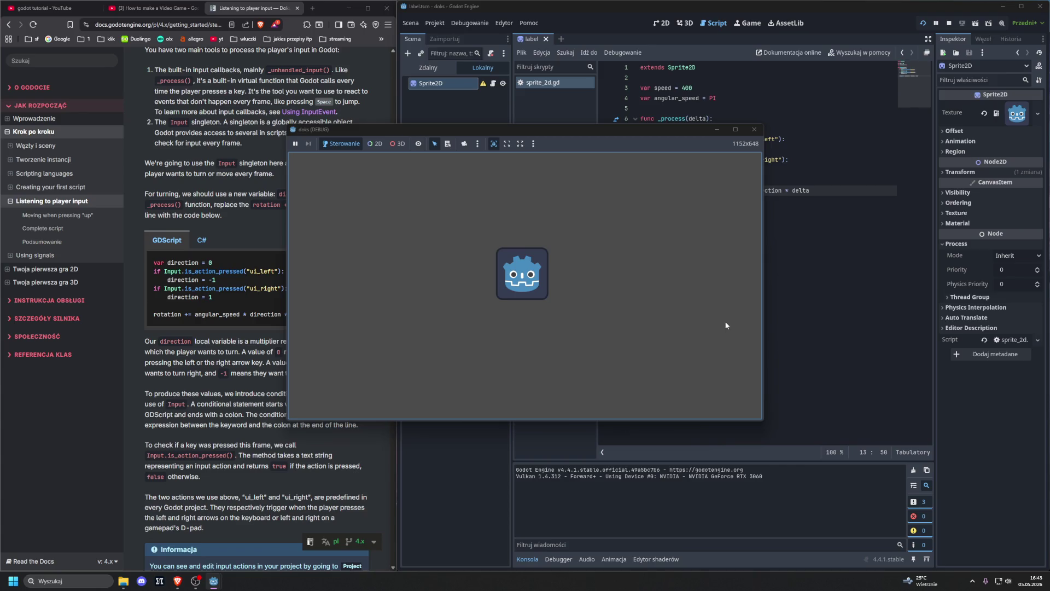
pyautogui.press('Right')
pyautogui.press('Left')
pyautogui.press('Right')
pyautogui.press('Right')
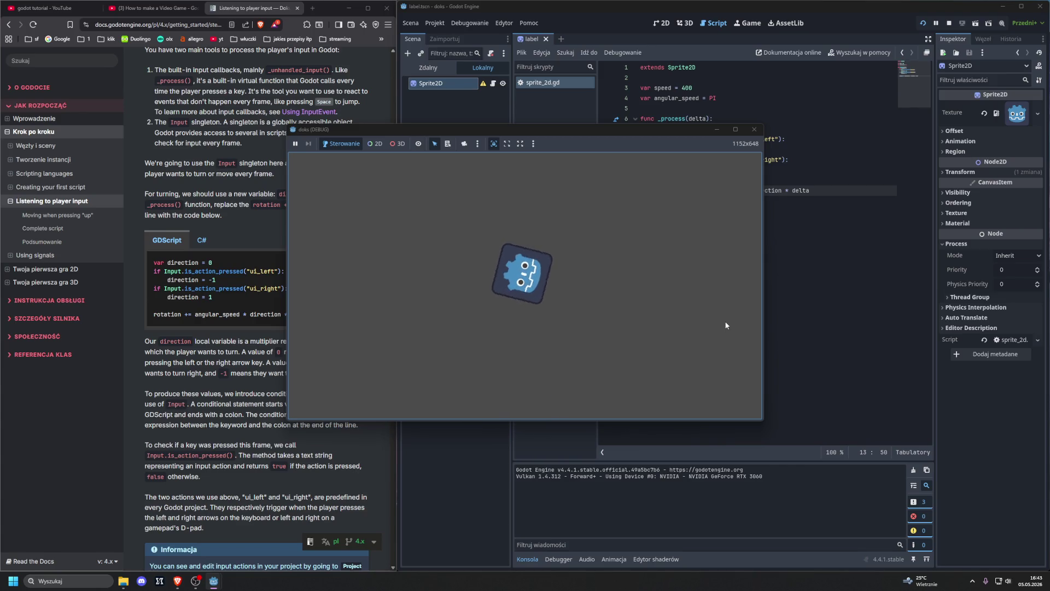
pyautogui.press('Right')
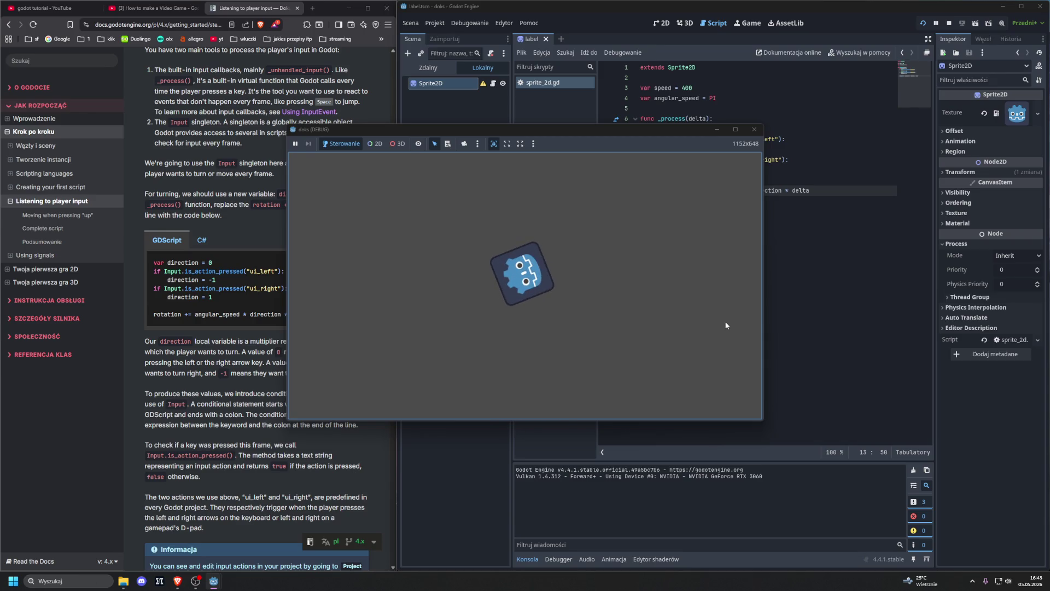
pyautogui.click(751, 129)
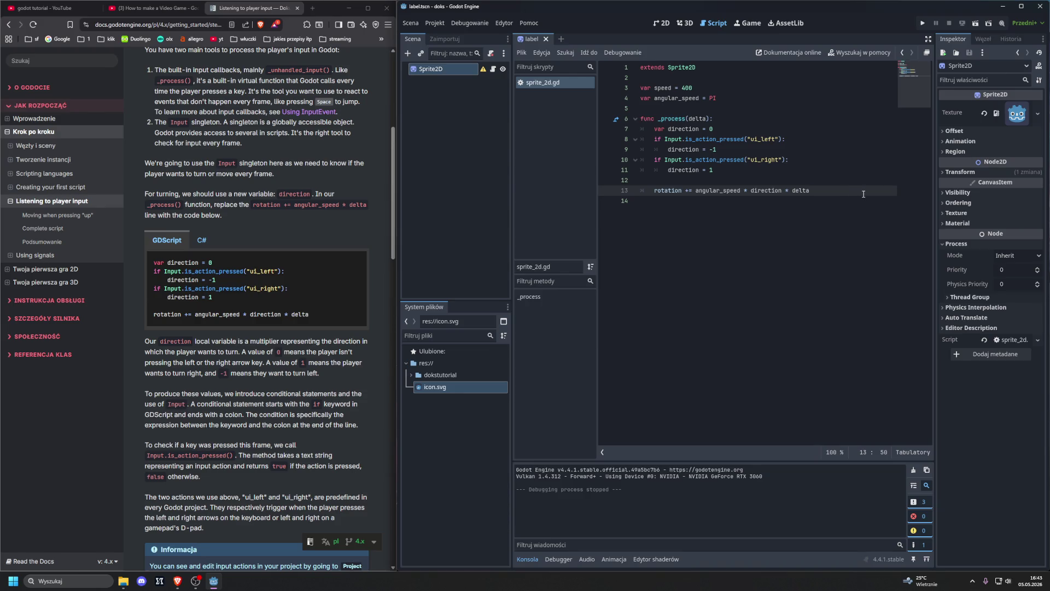
pyautogui.press('Return')
pyautogui.press('Return')
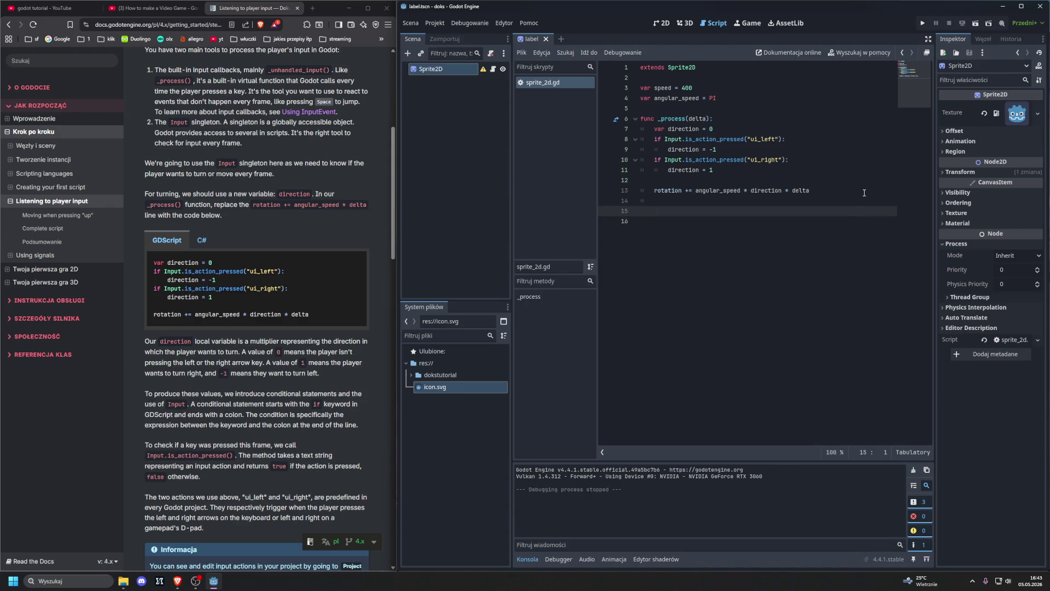
pyautogui.write('if ')
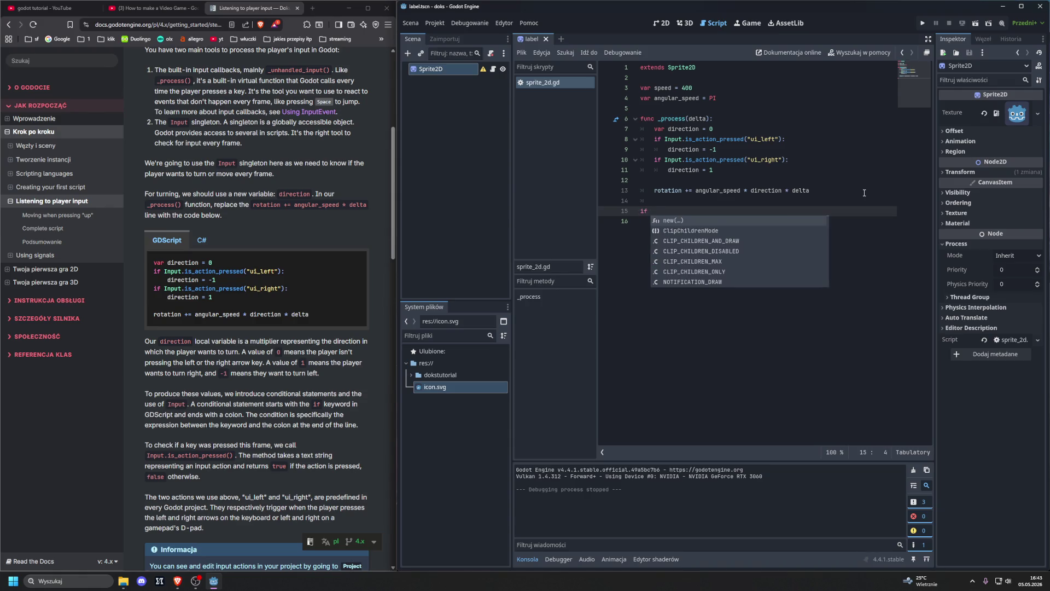
pyautogui.write('Input.is_')
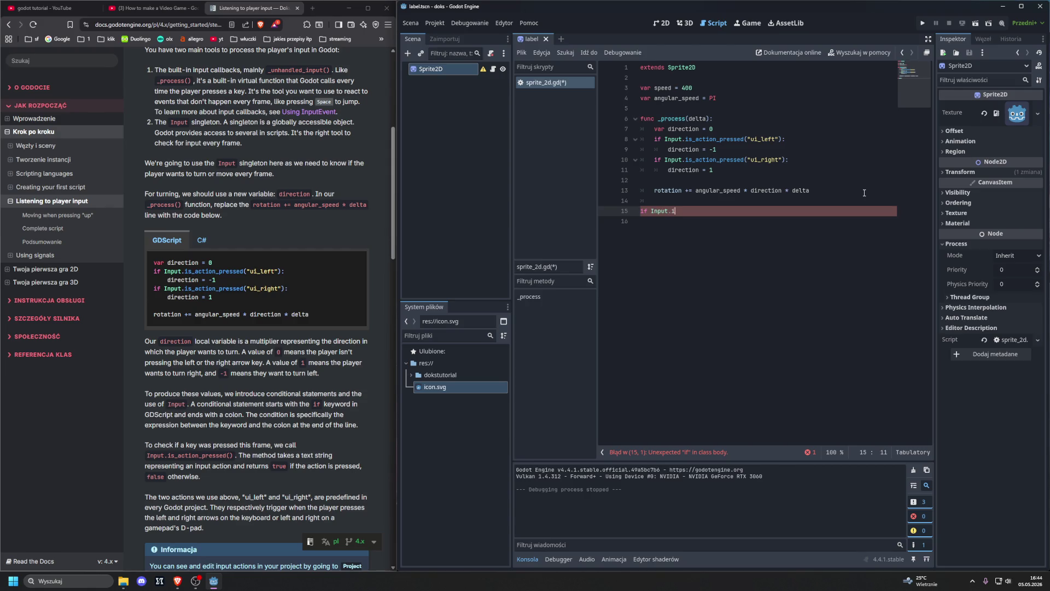
pyautogui.write('action')
pyautogui.write('_pressed')
pyautogui.write('("')
pyautogui.write('ESCAPE_KEY")')
pyautogui.write(':')
pyautogui.press('Return')
pyautogui.write('qui')
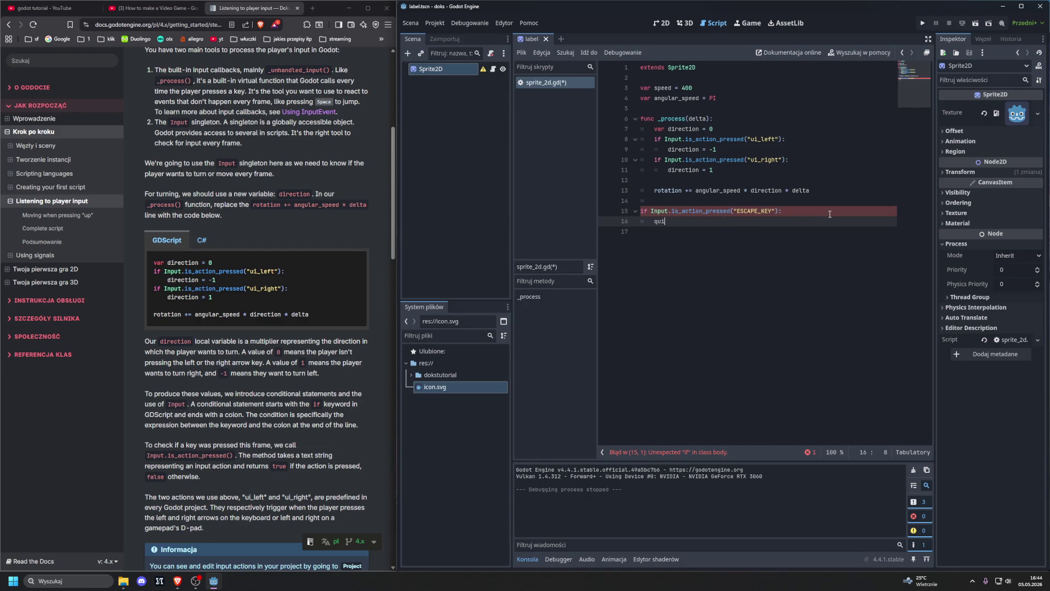
pyautogui.write('t.game')
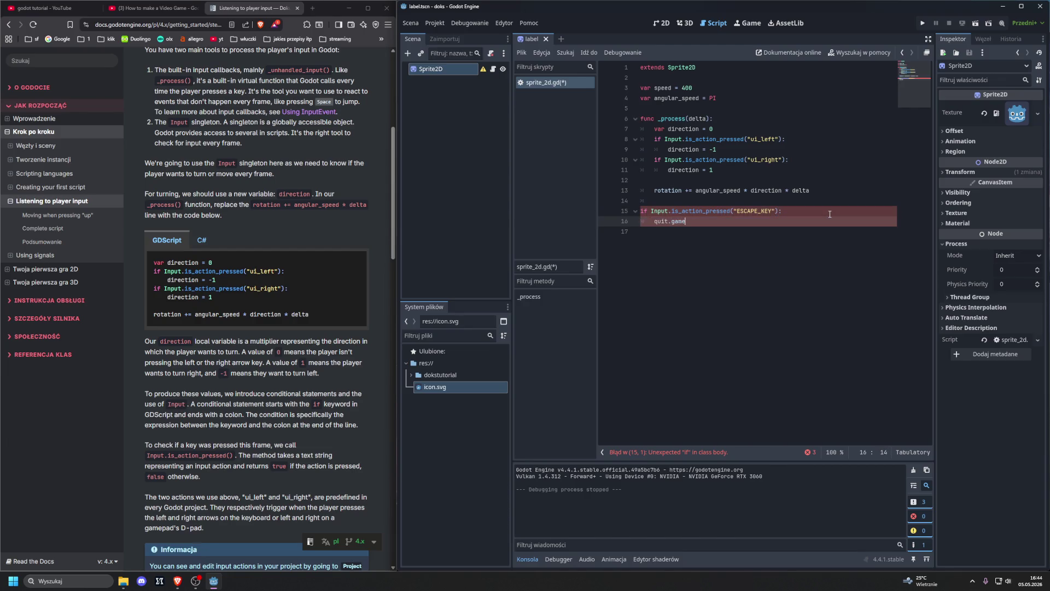
pyautogui.press('BackSpace')
pyautogui.press('BackSpace')
pyautogui.press('BackSpace')
pyautogui.write('game')
pyautogui.write('it')
pyautogui.press('BackSpace')
pyautogui.press('BackSpace')
pyautogui.press('BackSpace')
pyautogui.write('uit')
pyautogui.click(774, 261)
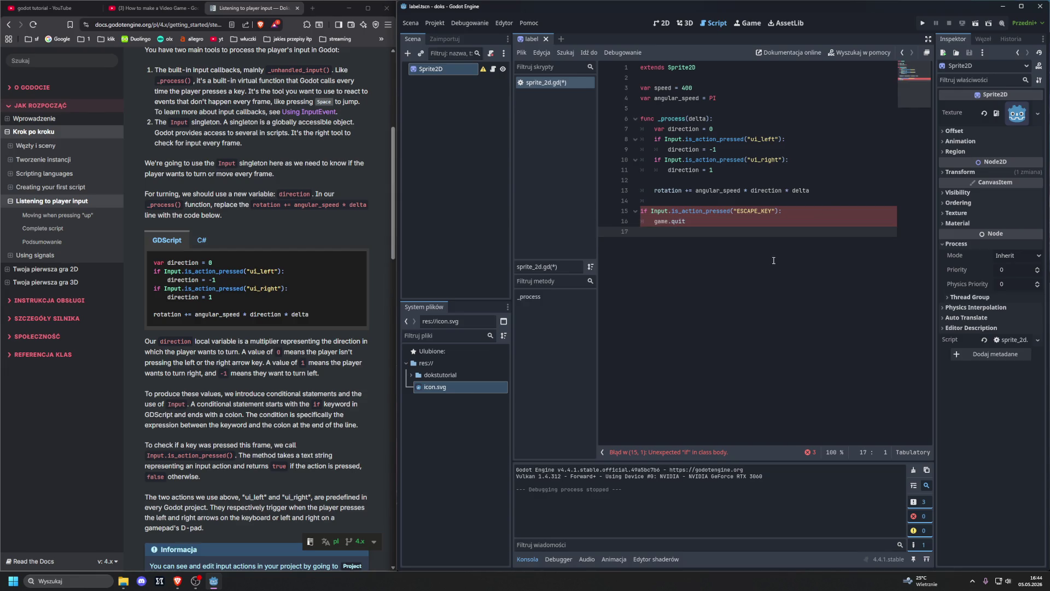
pyautogui.press('F5')
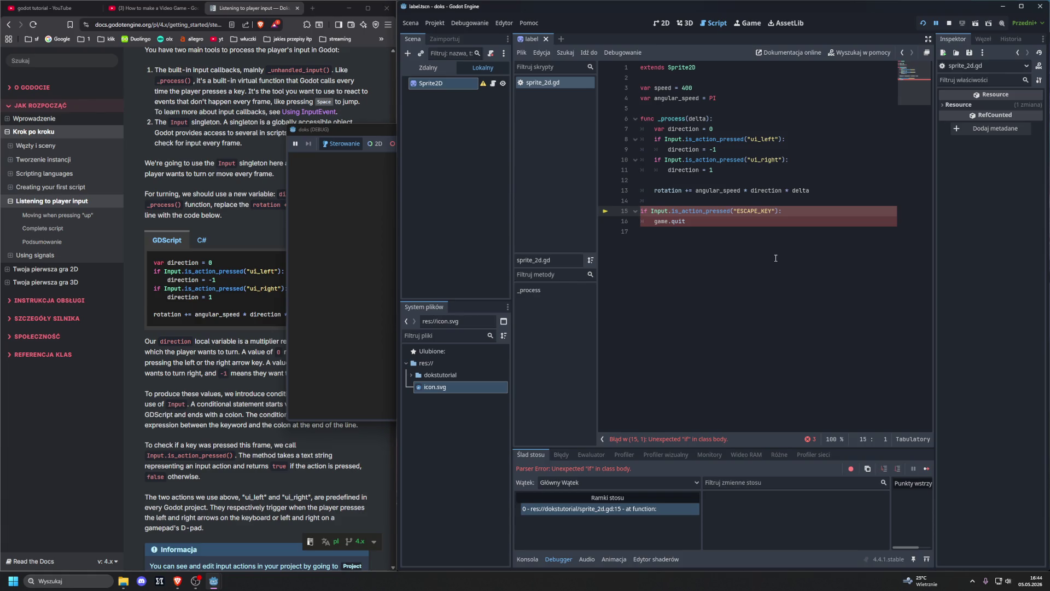
pyautogui.click(654, 210)
pyautogui.click(683, 205)
pyautogui.press('Return')
pyautogui.press('BackSpace')
pyautogui.write('fu')
pyautogui.press('BackSpace')
pyautogui.write('c end')
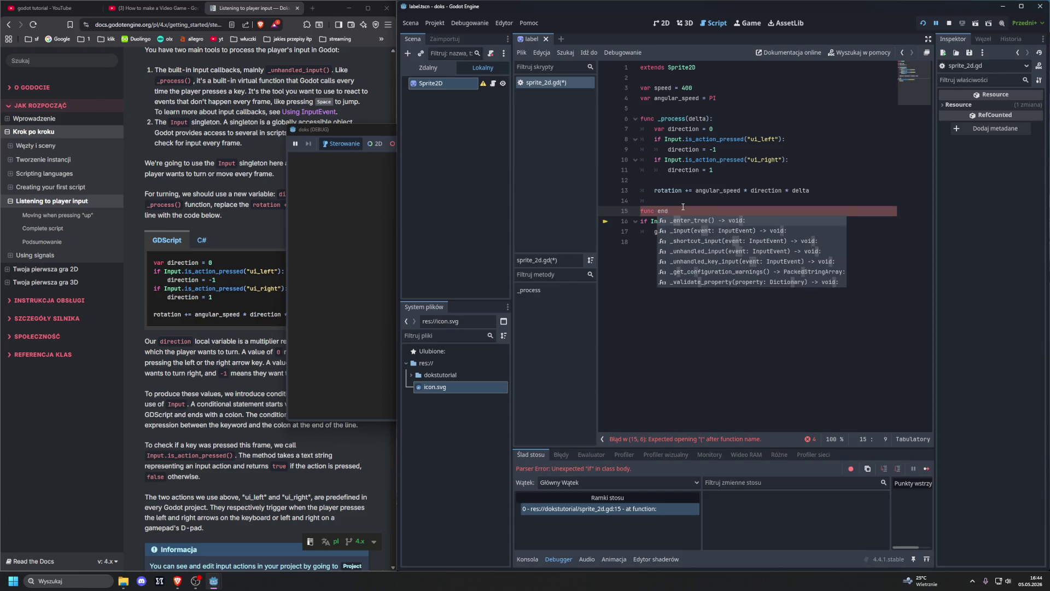
pyautogui.write('(')
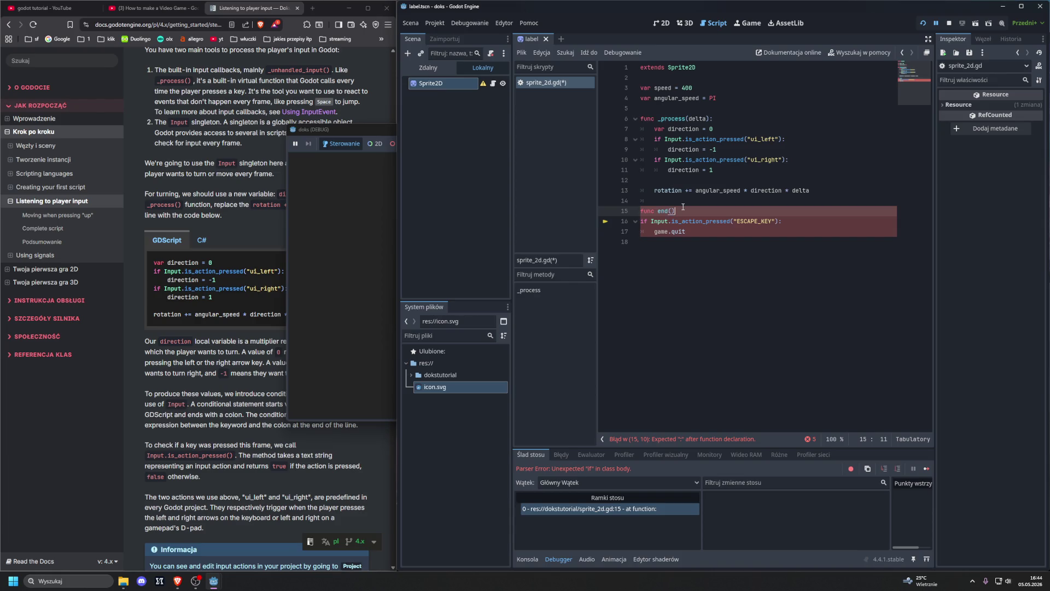
pyautogui.press('BackSpace')
pyautogui.press('BackSpace')
pyautogui.press('BackSpace')
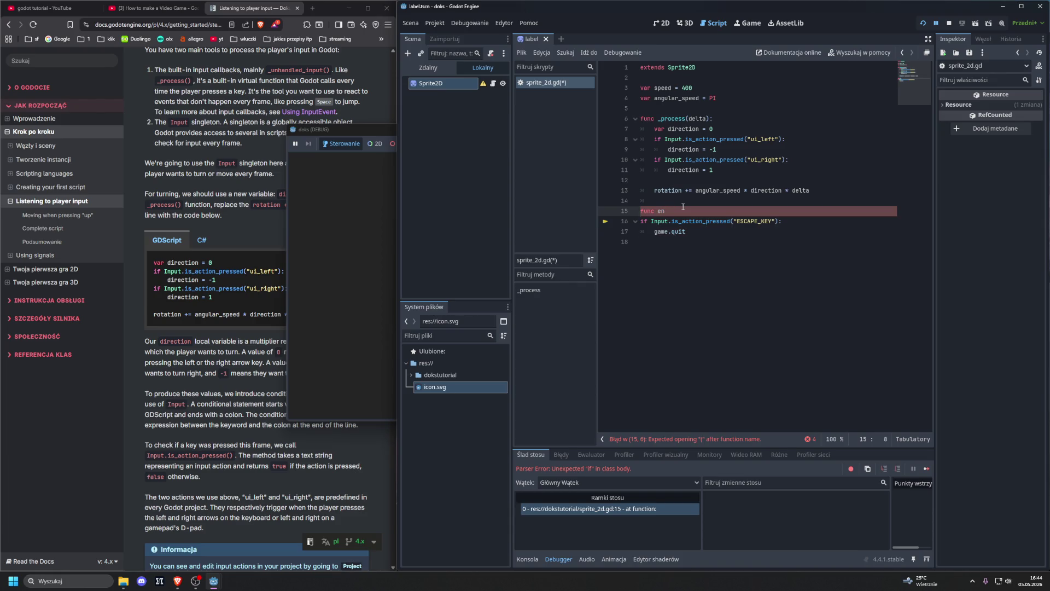
pyautogui.write('koniecgry')
pyautogui.write('():')
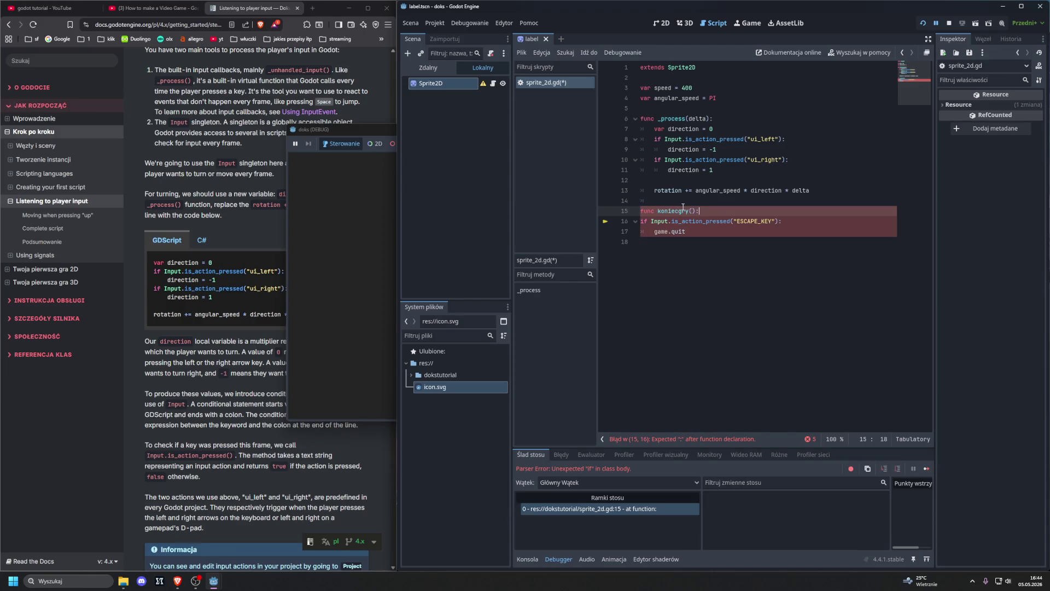
pyautogui.click(640, 222)
pyautogui.press('Tab')
pyautogui.press('Down')
pyautogui.press('Tab')
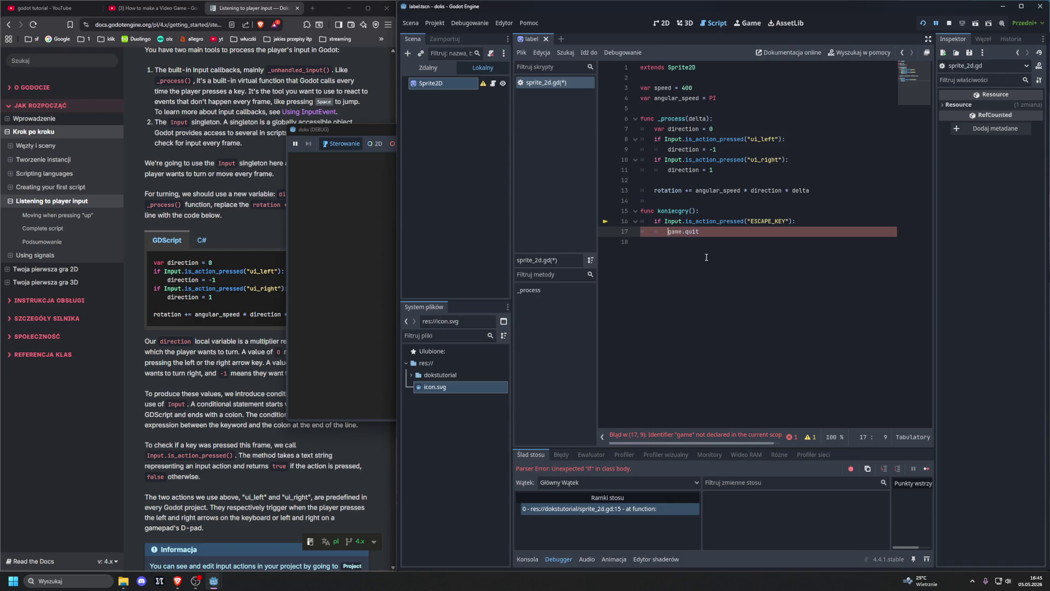
pyautogui.click(708, 230)
pyautogui.moveTo(777, 242)
pyautogui.mouseDown()
pyautogui.moveTo(684, 230)
pyautogui.moveTo(640, 210)
pyautogui.mouseUp()
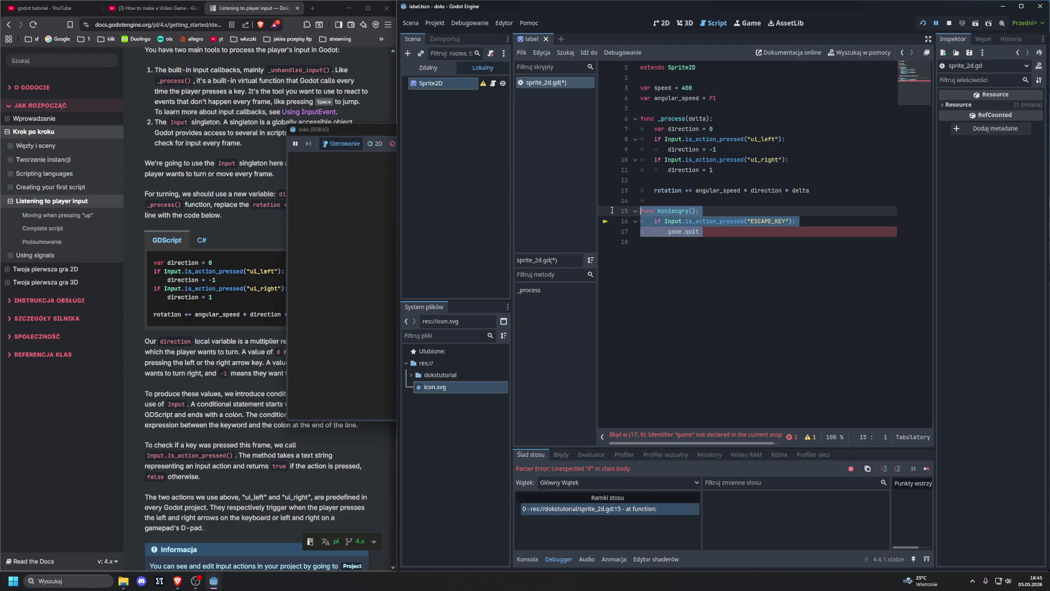
pyautogui.press('BackSpace')
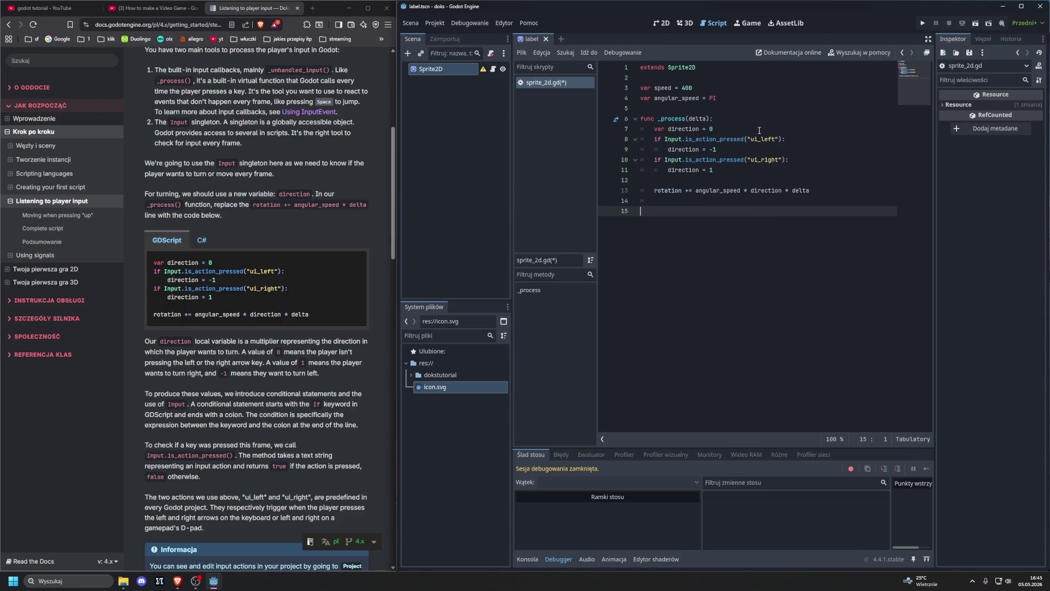
# - Scroll through the input tutorial, then open the editor's Projekt menu
pyautogui.scroll(-3, 350, 258)
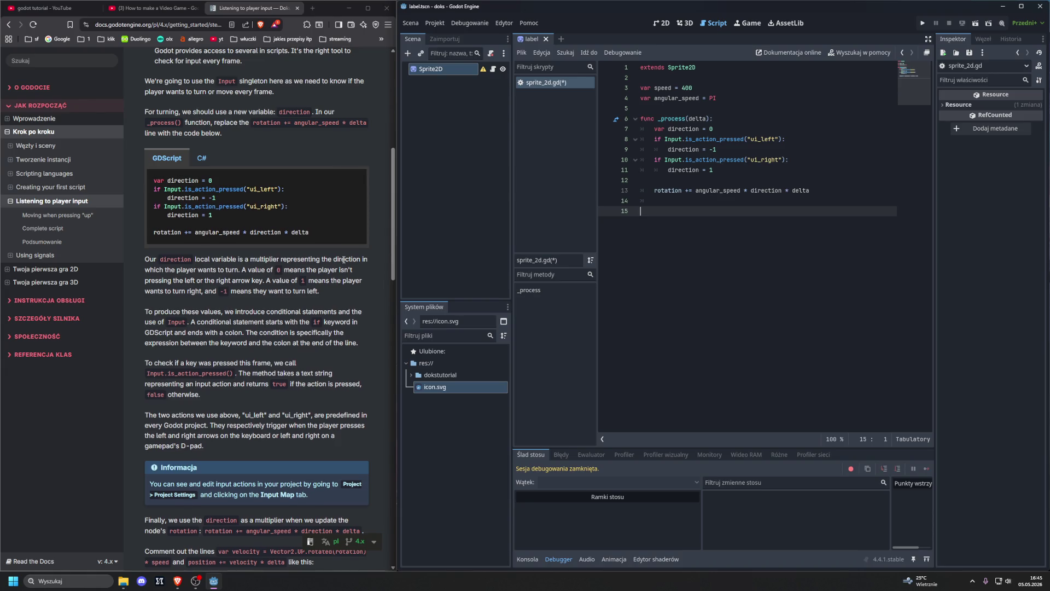
pyautogui.scroll(10, 347, 262)
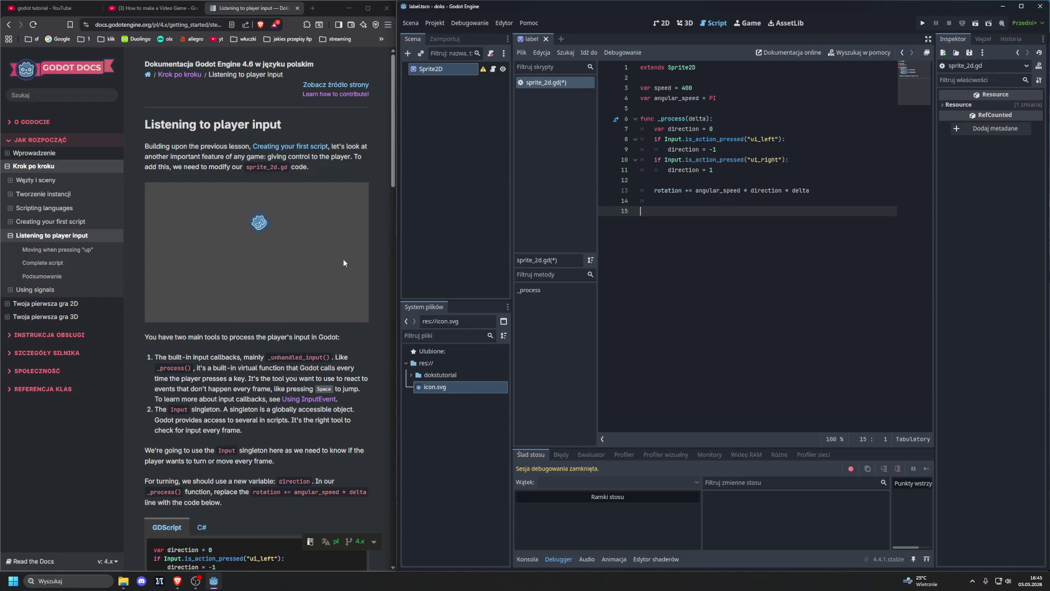
pyautogui.scroll(-10, 343, 258)
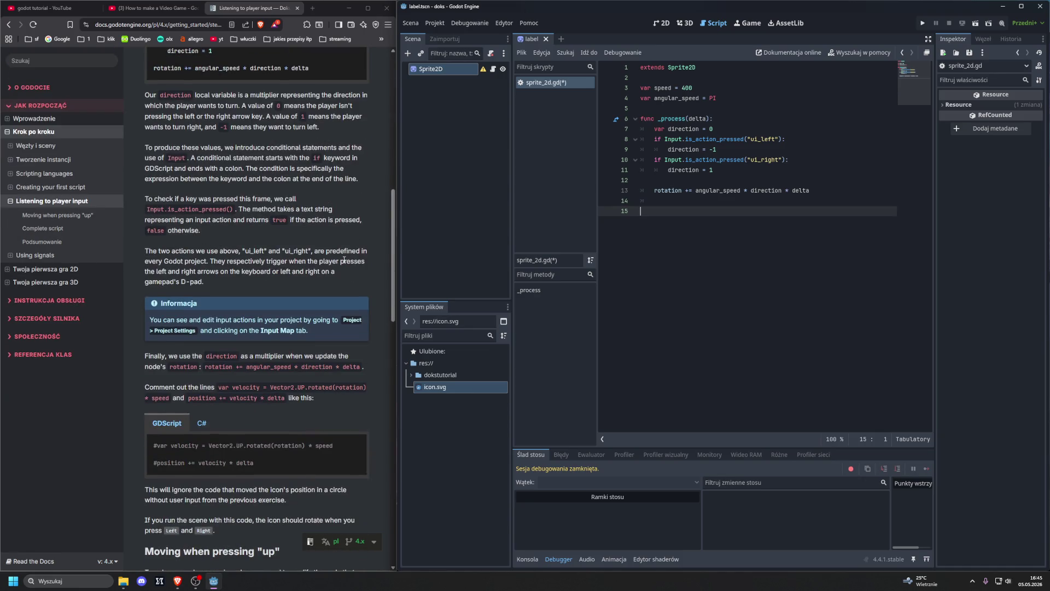
pyautogui.scroll(2, 344, 259)
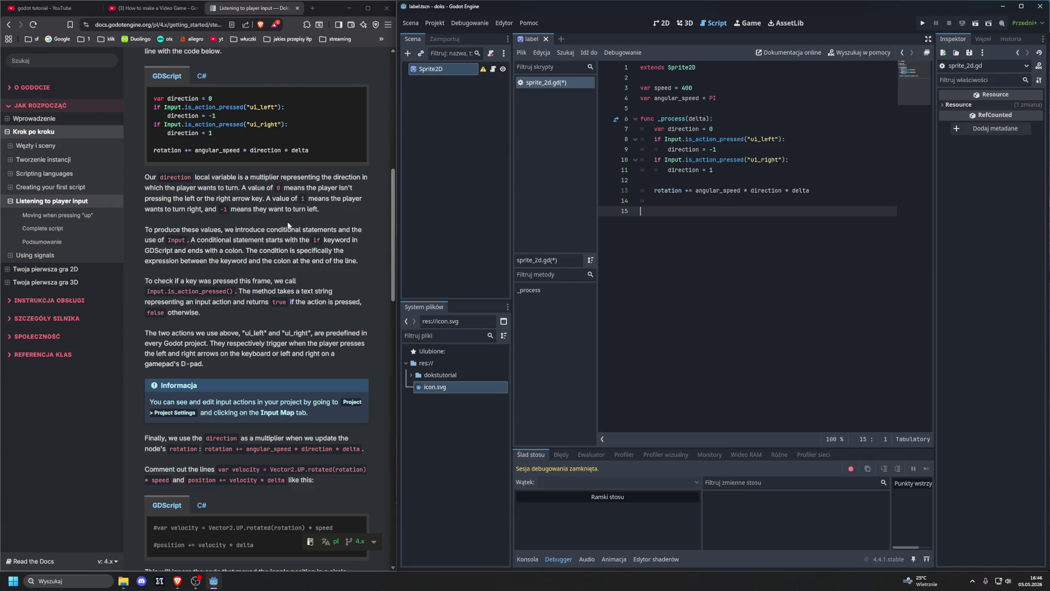
pyautogui.click(410, 23)
# - Open Project Settings and browse down through the Application and Viewport rendering settings
pyautogui.moveTo(434, 23)
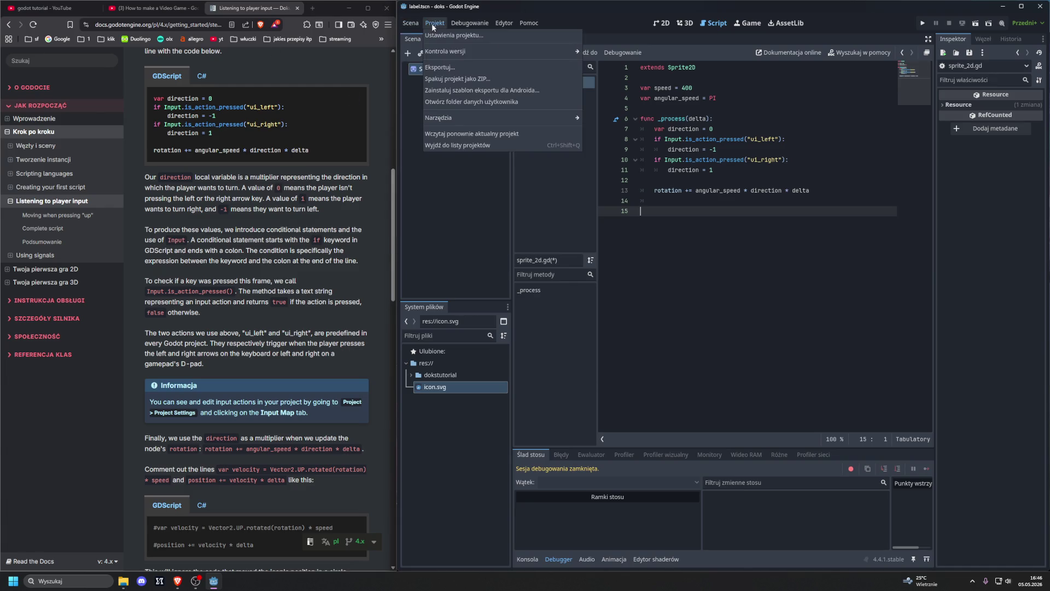
pyautogui.click(443, 36)
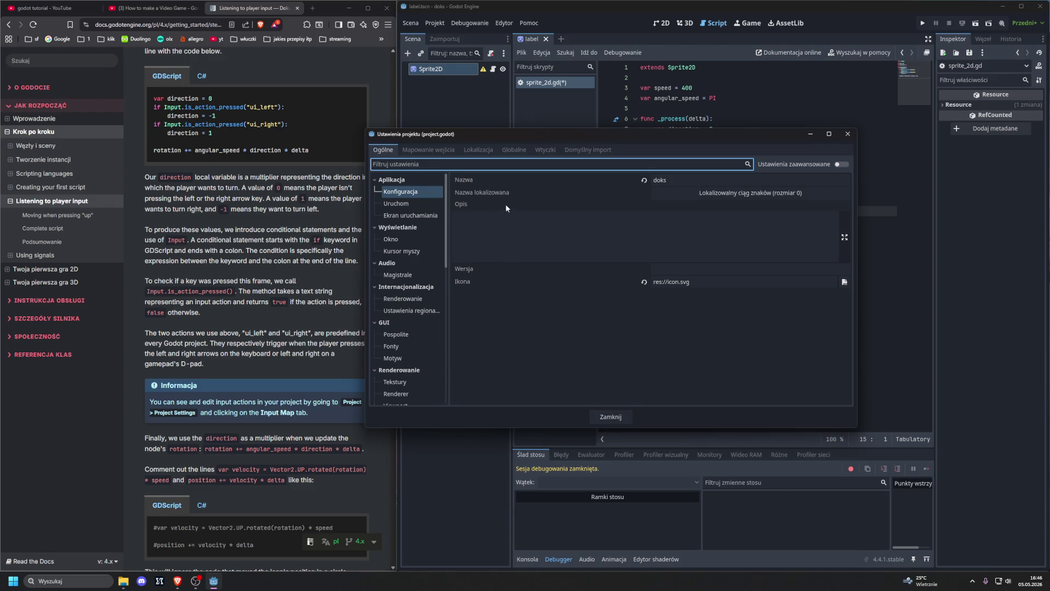
pyautogui.click(376, 180)
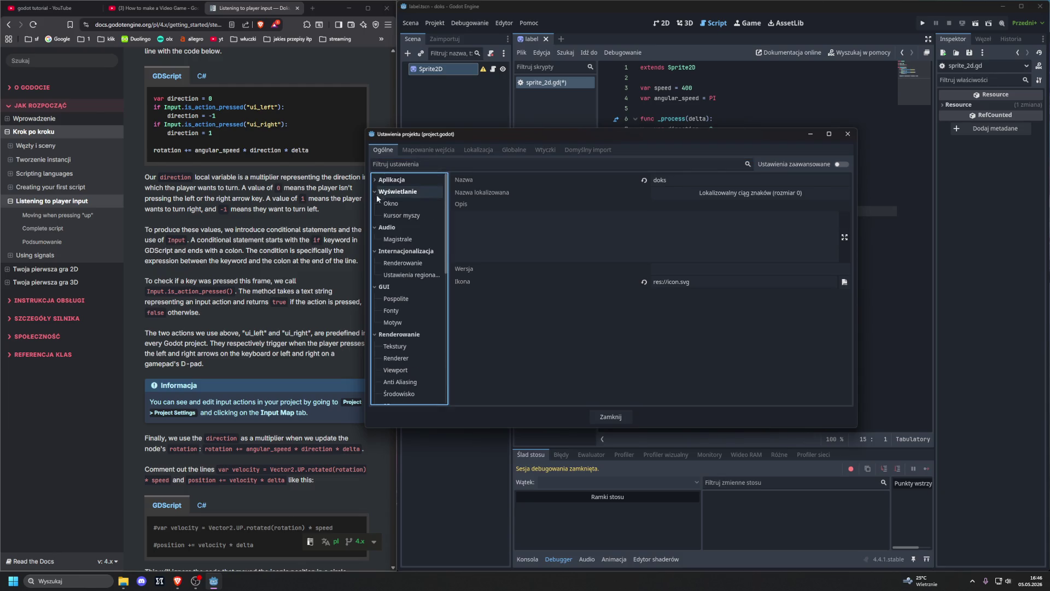
pyautogui.scroll(-3, 436, 280)
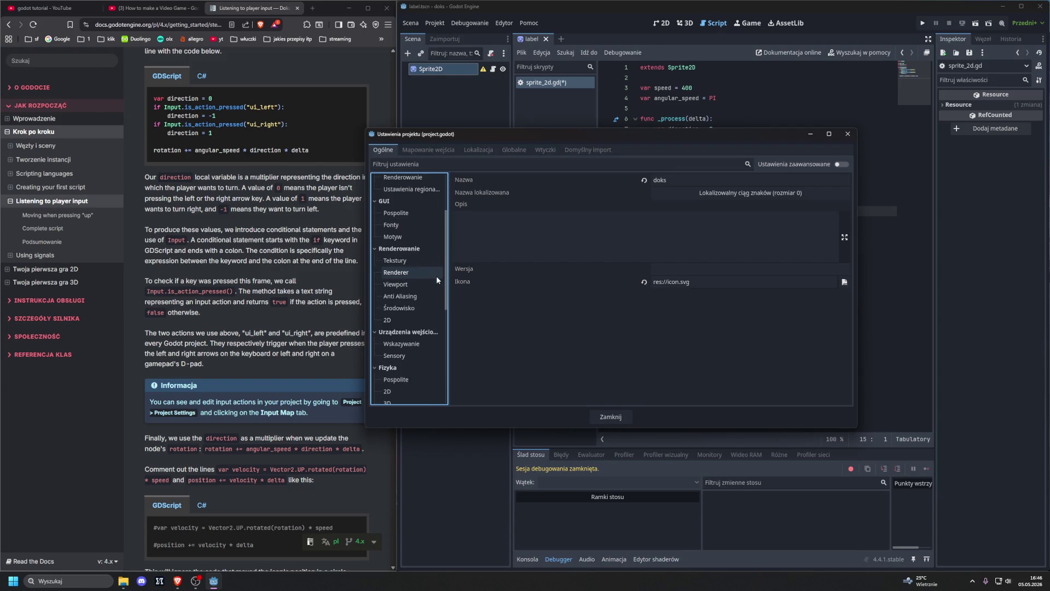
pyautogui.click(429, 284)
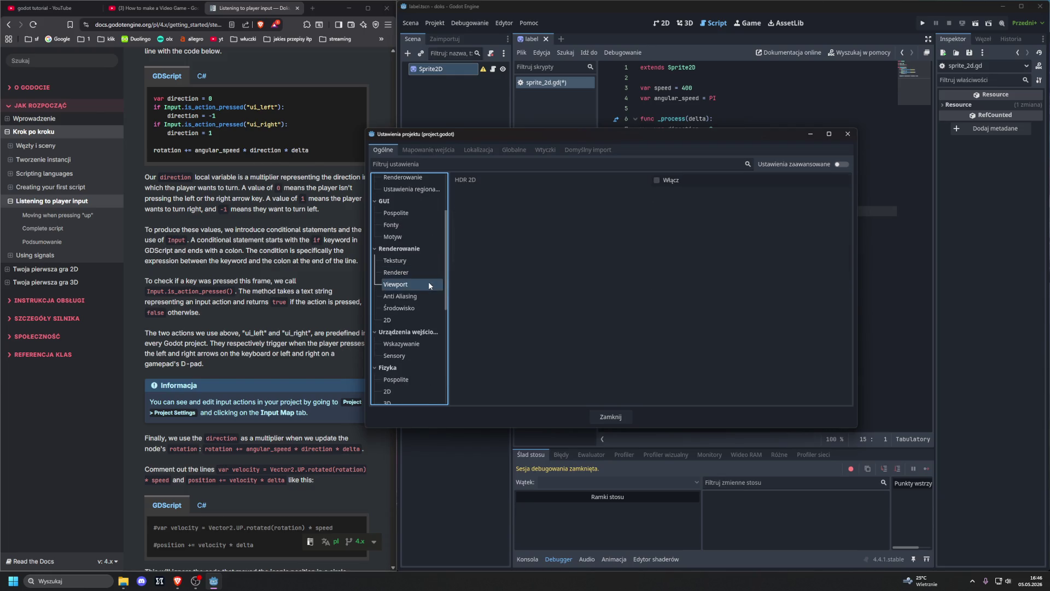
pyautogui.scroll(-2, 428, 281)
pyautogui.scroll(-2, 429, 284)
pyautogui.scroll(-4, 430, 283)
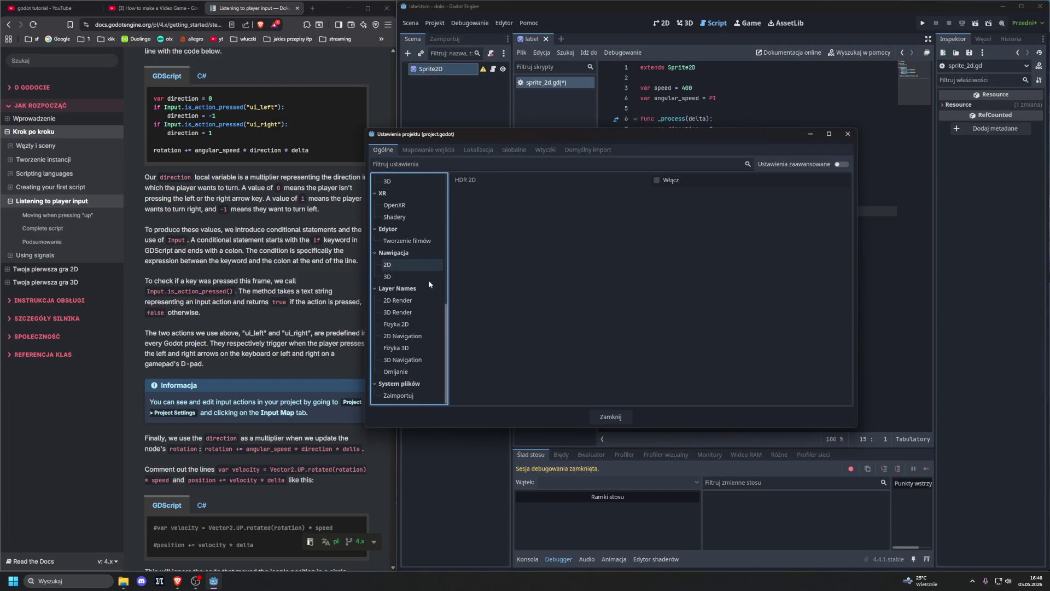
# - Filter the settings for 'input map', then 'input', then 'map', and close the dialog
pyautogui.click(612, 164)
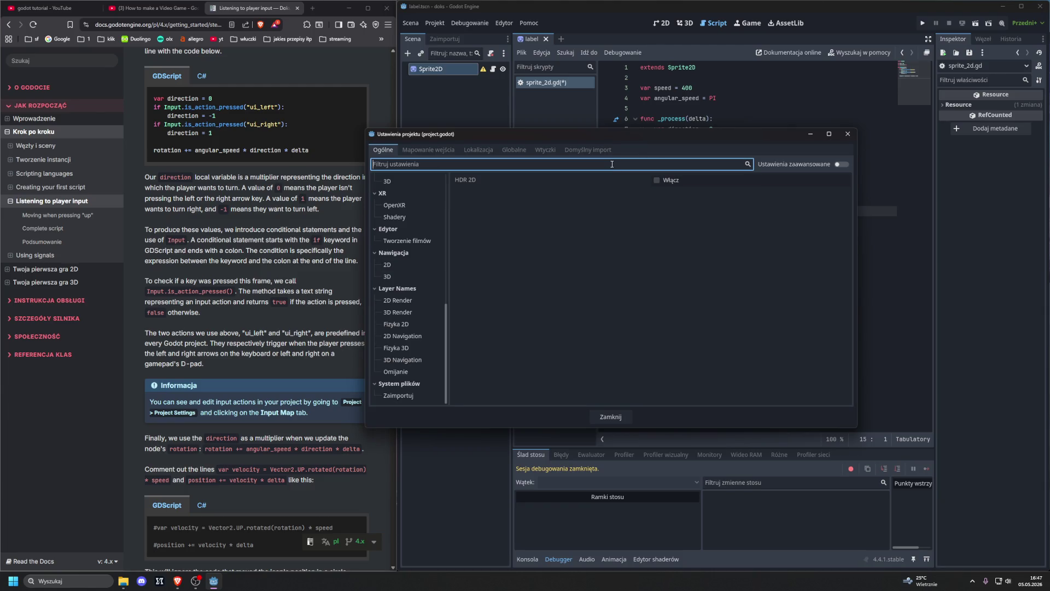
pyautogui.write('input')
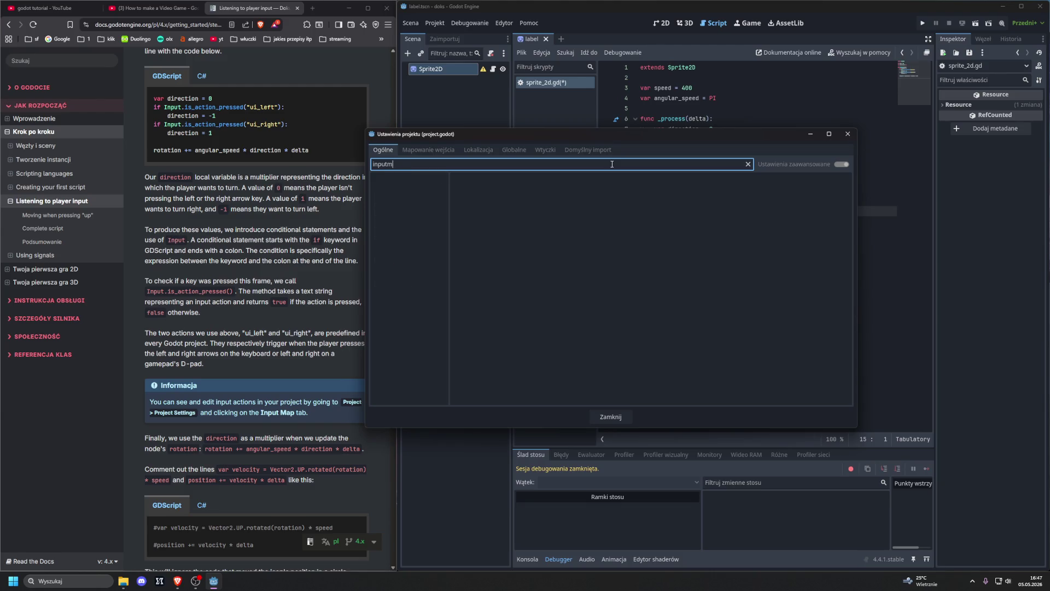
pyautogui.write(' map')
pyautogui.press('BackSpace')
pyautogui.press('BackSpace')
pyautogui.press('BackSpace')
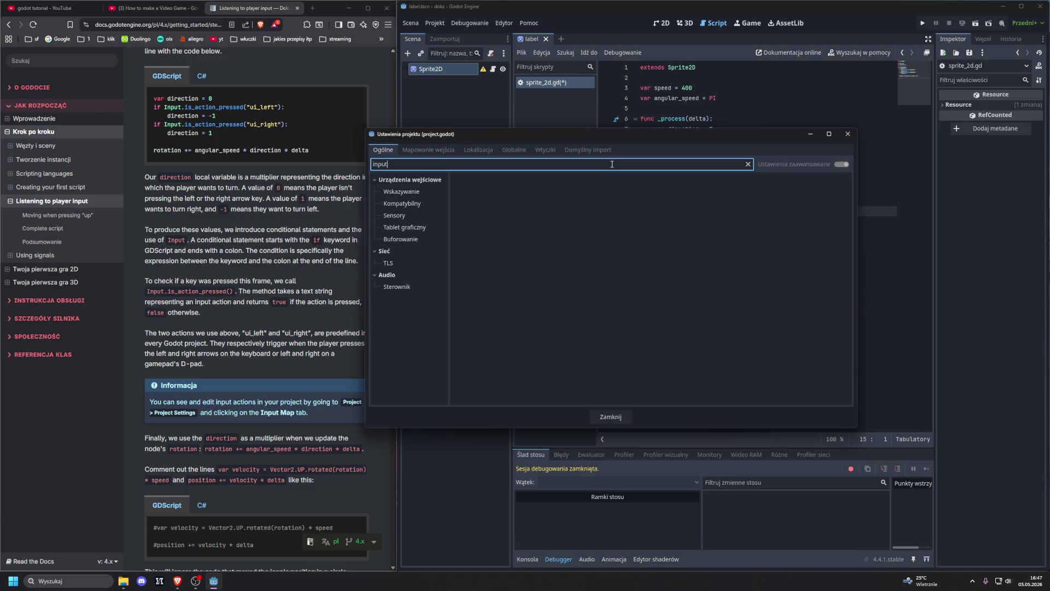
pyautogui.press('BackSpace')
pyautogui.press('BackSpace')
pyautogui.press('BackSpace')
pyautogui.write('mapa')
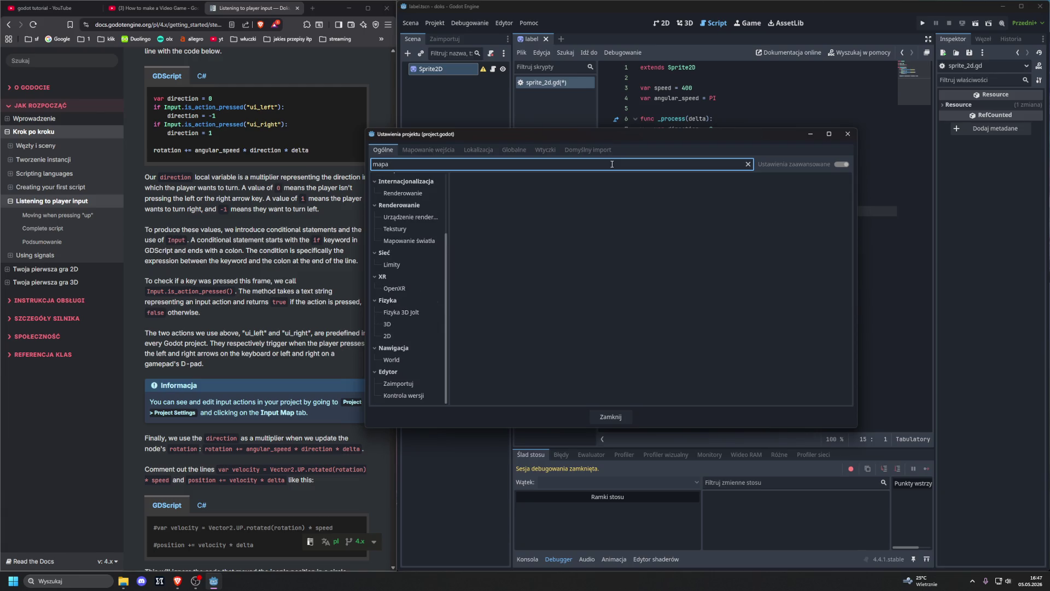
pyautogui.press('BackSpace')
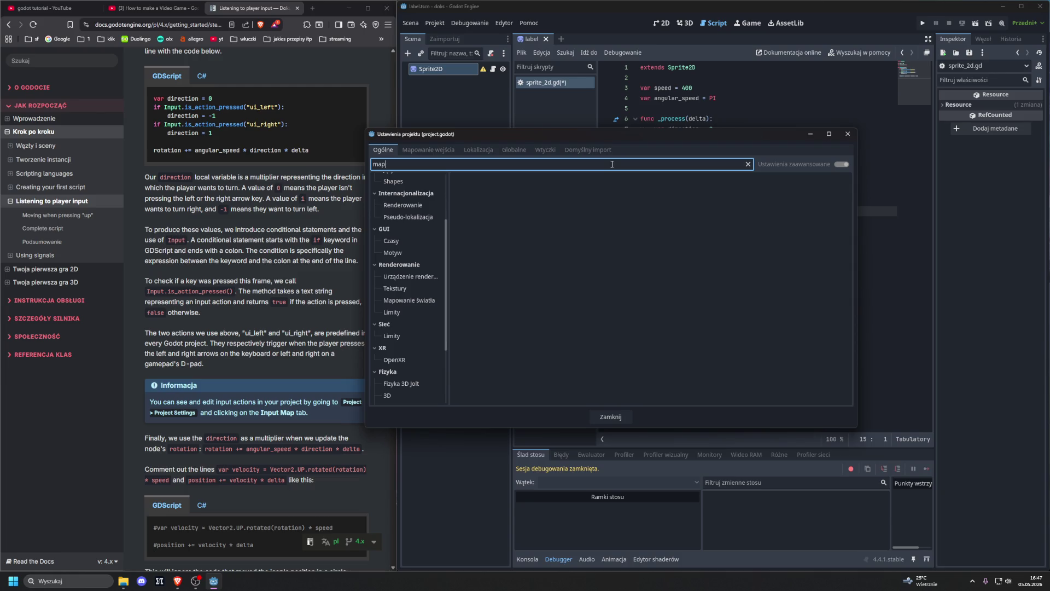
pyautogui.click(847, 133)
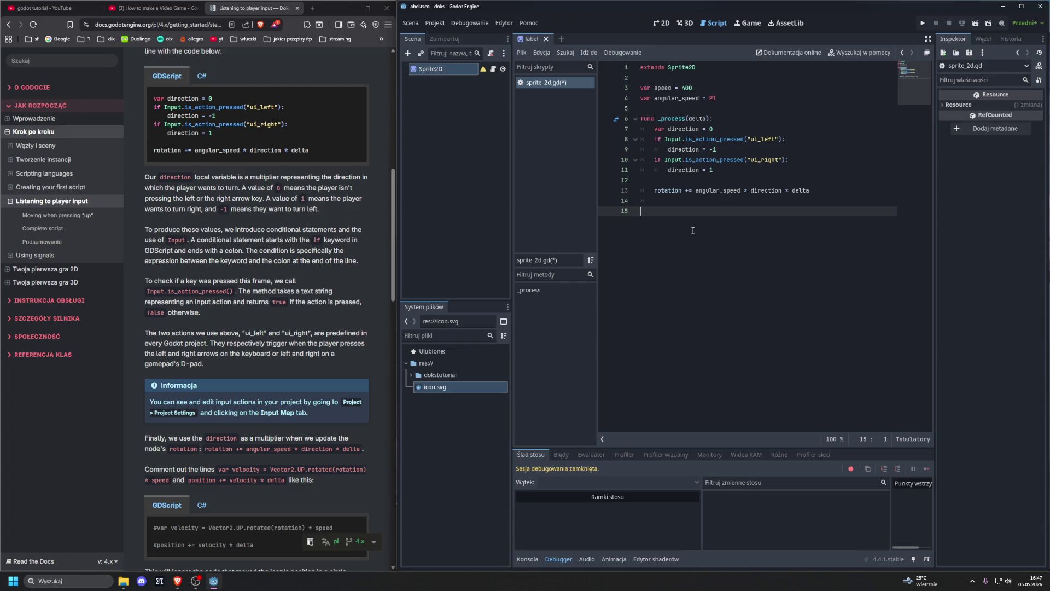
# - Undo the quit-game edits so _process again has rotation += angular_speed * delta plus the velocity and position lines
pyautogui.hotkey('ctrl', 'z')
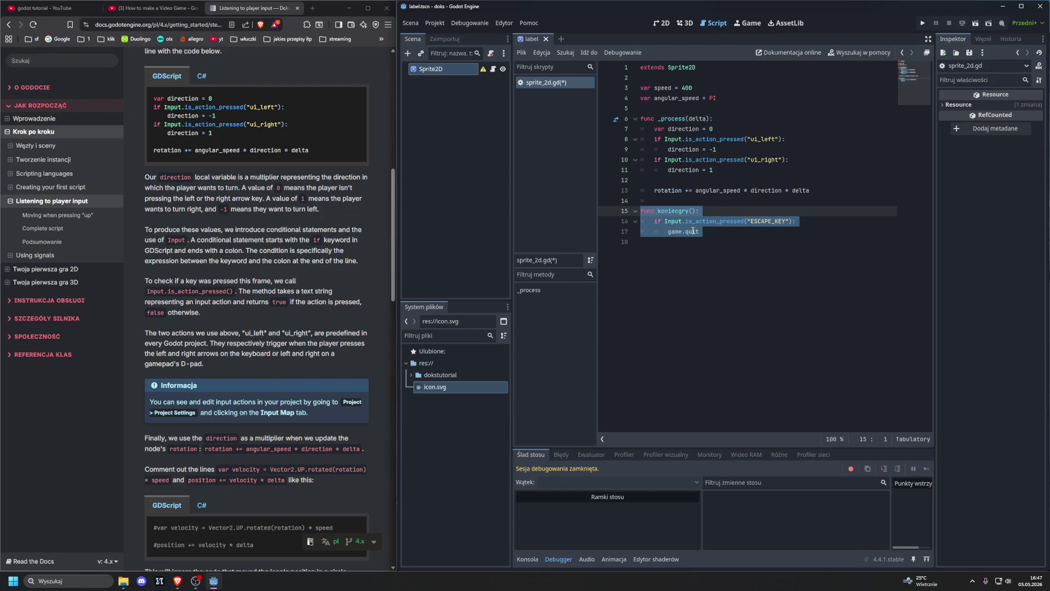
pyautogui.hotkey('ctrl', 'z')
pyautogui.hotkey('ctrl', 'z')
pyautogui.hotkey('ctrl', 'z')
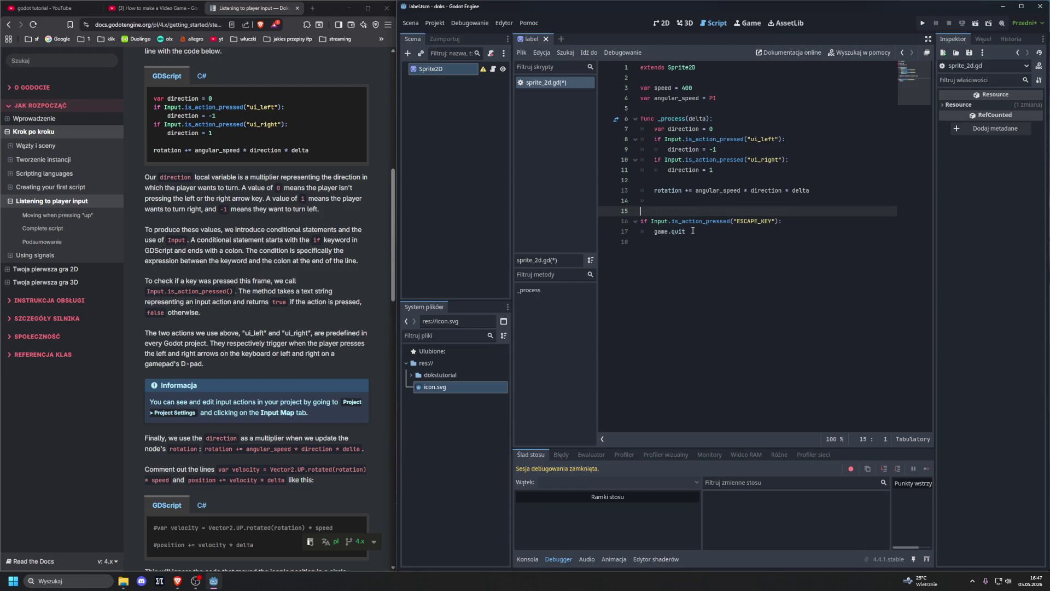
pyautogui.hotkey('ctrl', 'z')
pyautogui.hotkey('ctrl', 'z')
pyautogui.hotkey('ctrl', 'z')
pyautogui.hotkey('ctrl', 'z')
pyautogui.hotkey('ctrl', 'z')
pyautogui.hotkey('ctrl', 'z')
pyautogui.hotkey('ctrl', 'z')
pyautogui.hotkey('ctrl', 'z')
pyautogui.hotkey('ctrl', 'z')
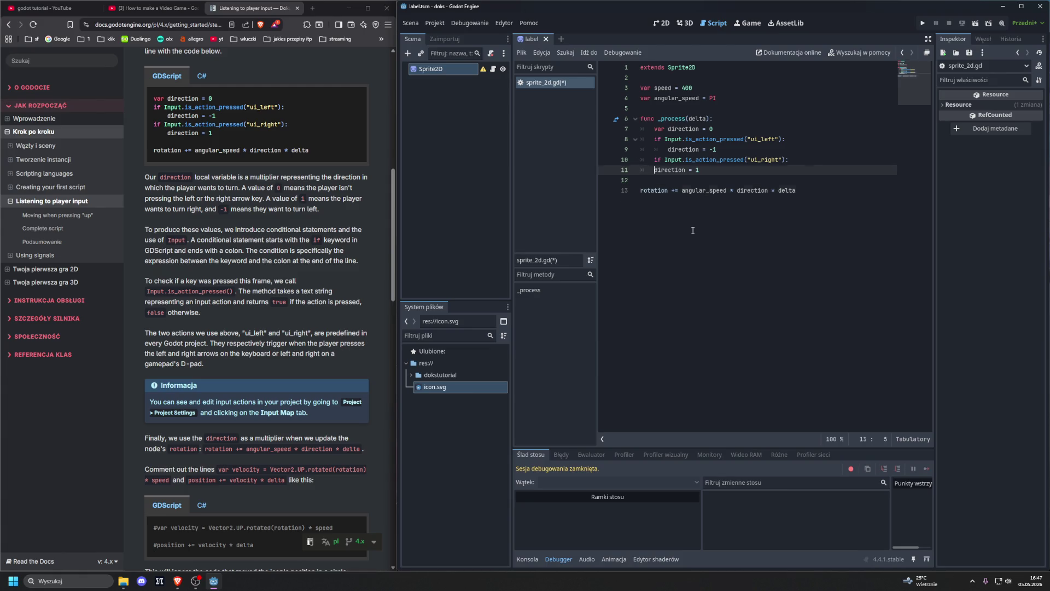
pyautogui.hotkey('ctrl', 'z')
pyautogui.hotkey('ctrl', 'z')
pyautogui.hotkey('ctrl', 'z')
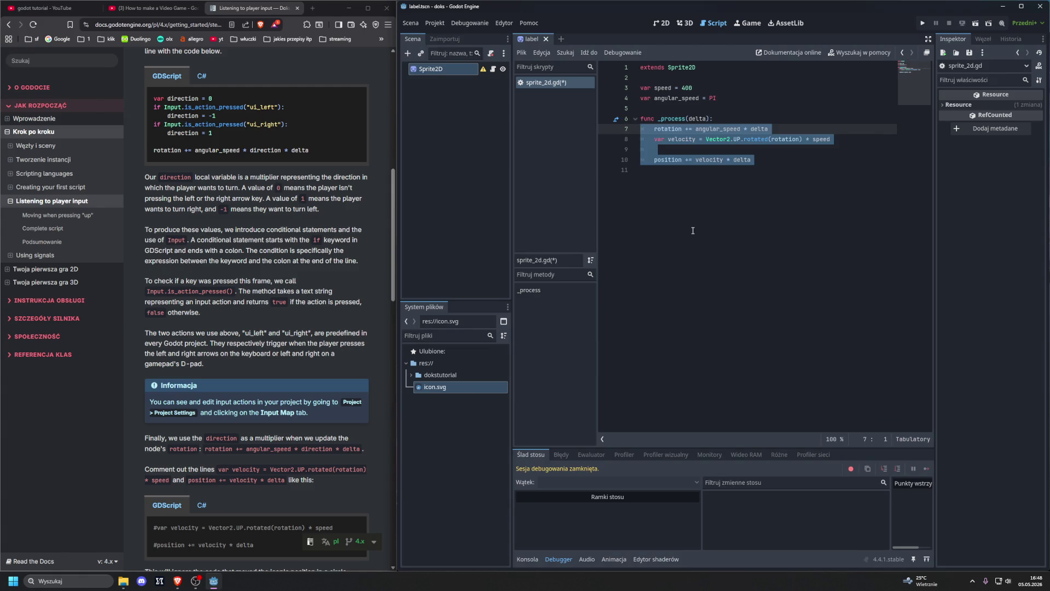
pyautogui.hotkey('ctrl', 'z')
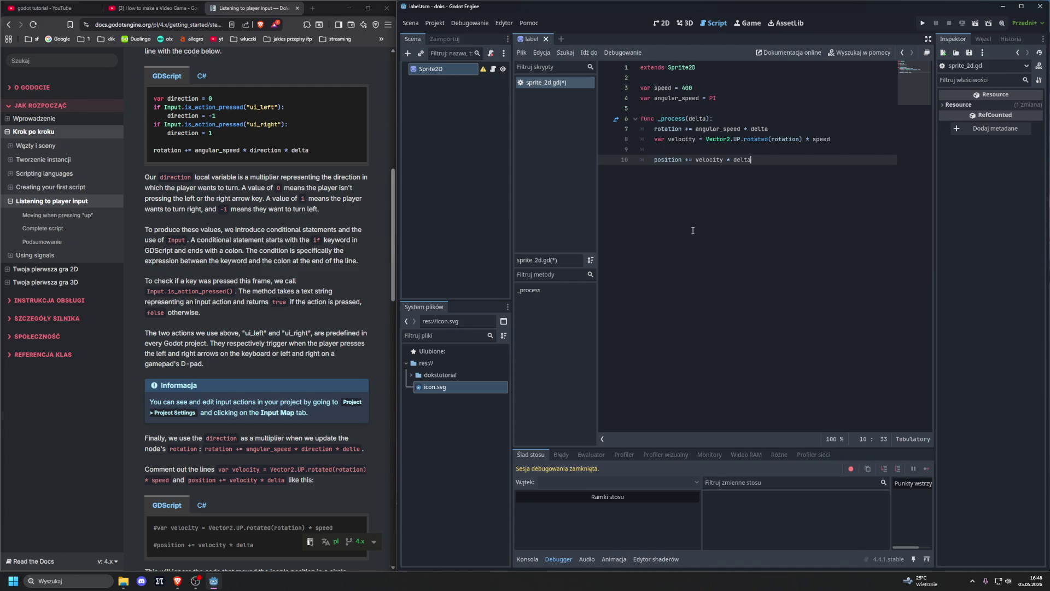
pyautogui.hotkey('ctrl', 'z')
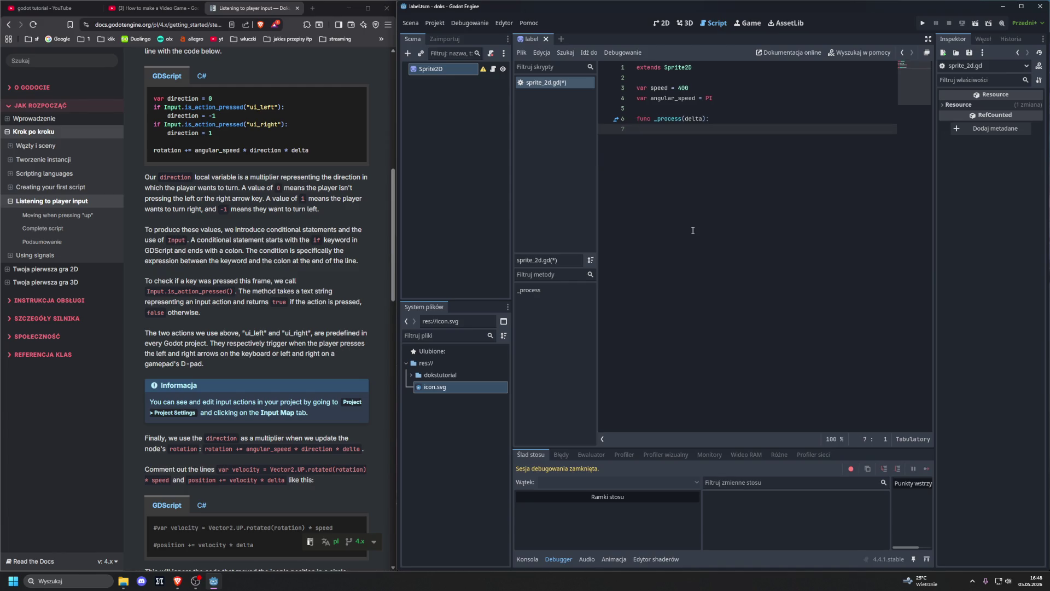
pyautogui.hotkey('ctrl', 'y')
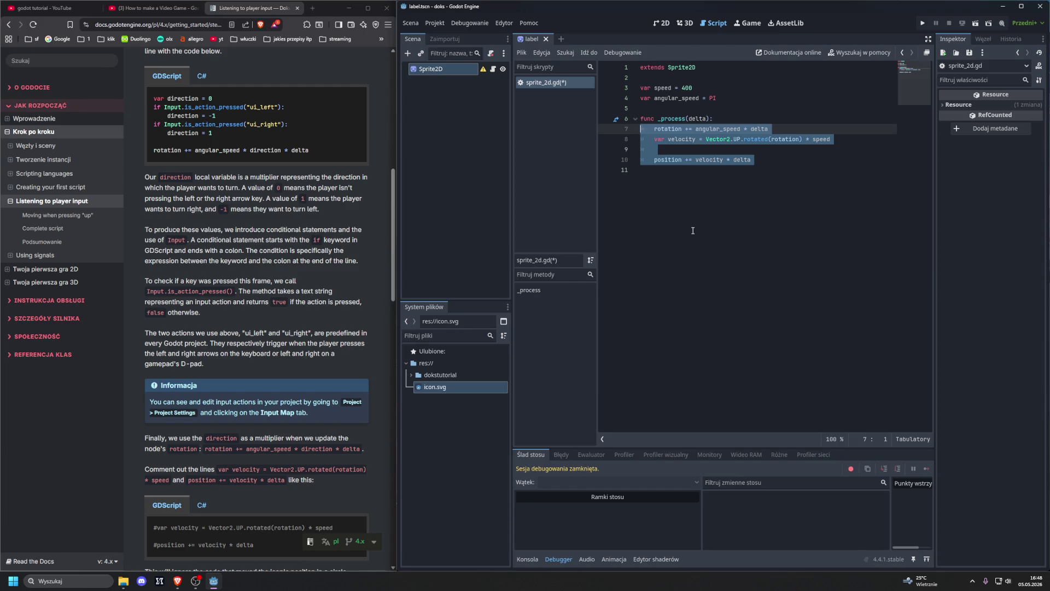
pyautogui.click(760, 224)
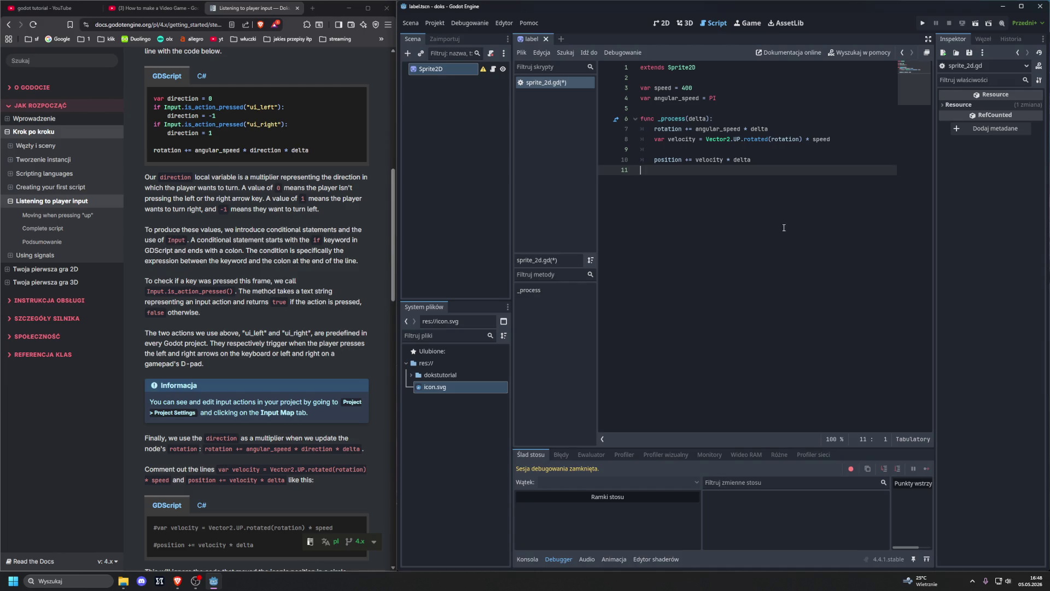
pyautogui.scroll(-1, 319, 279)
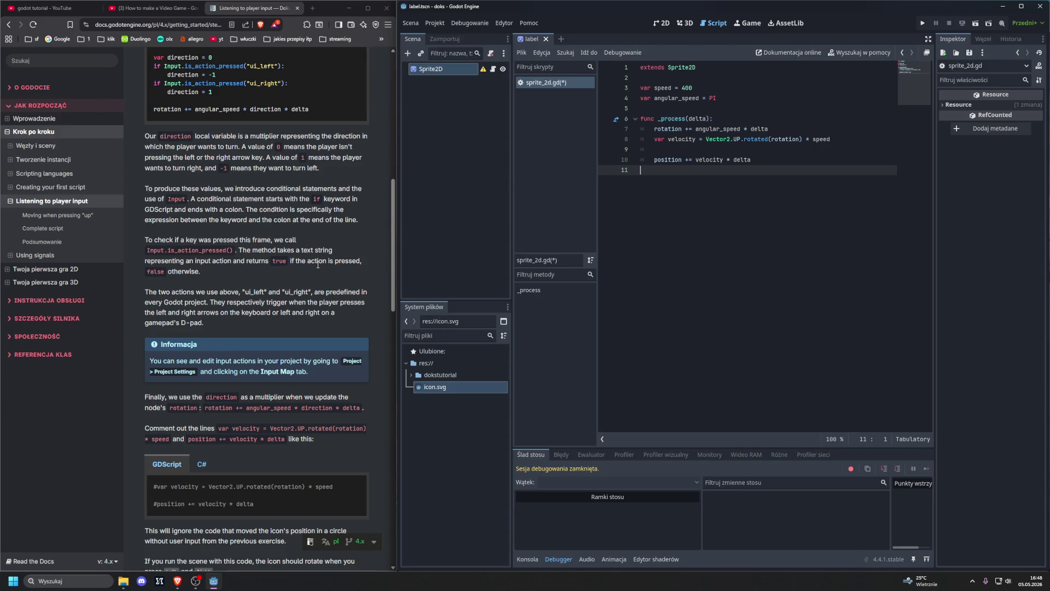
# - Comment out the velocity and position lines with #
pyautogui.scroll(-1, 318, 265)
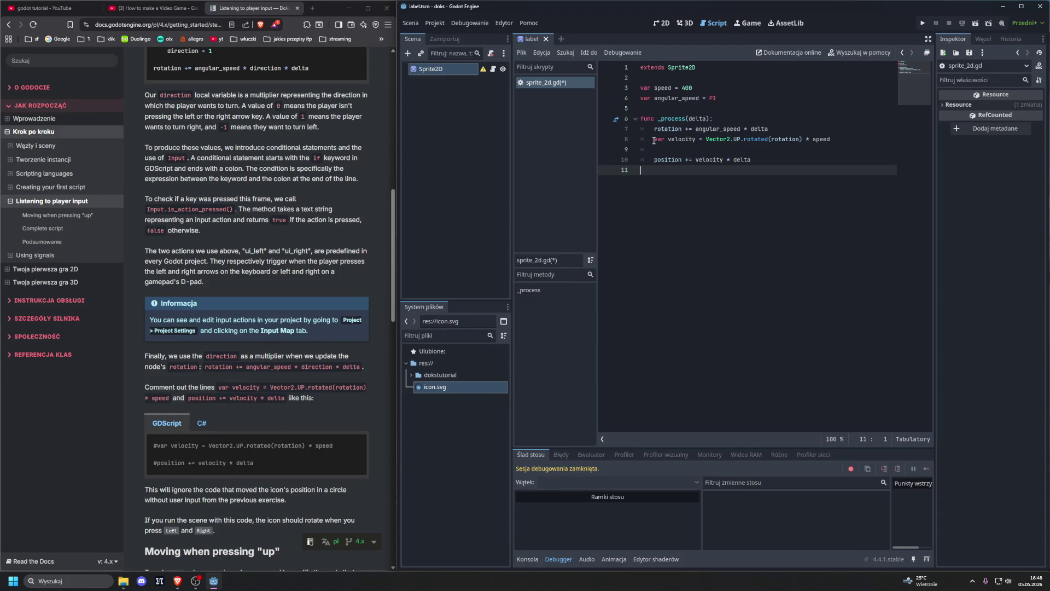
pyautogui.click(655, 140)
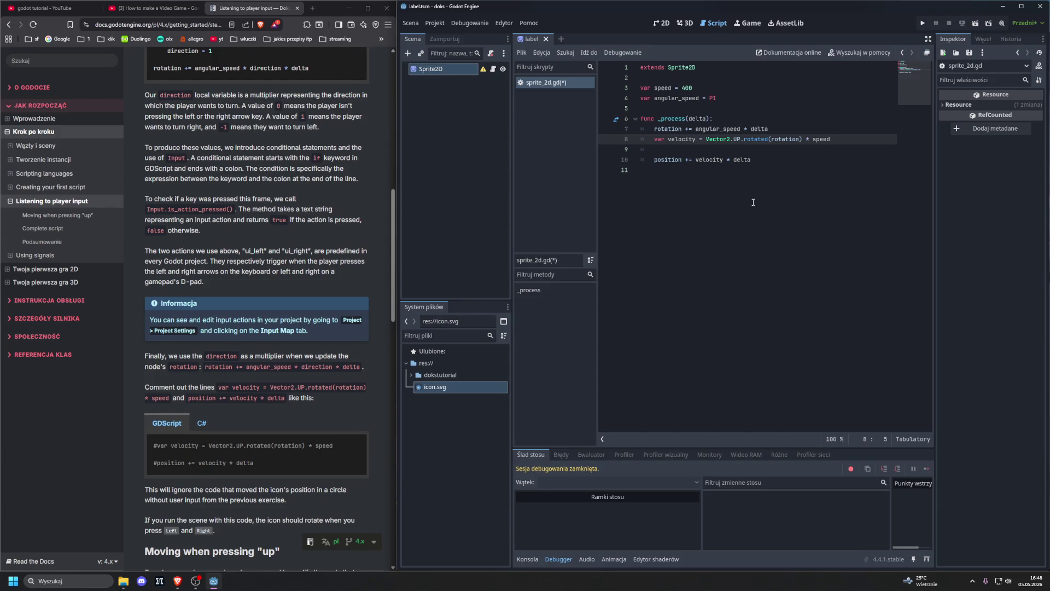
pyautogui.write('#')
pyautogui.click(655, 162)
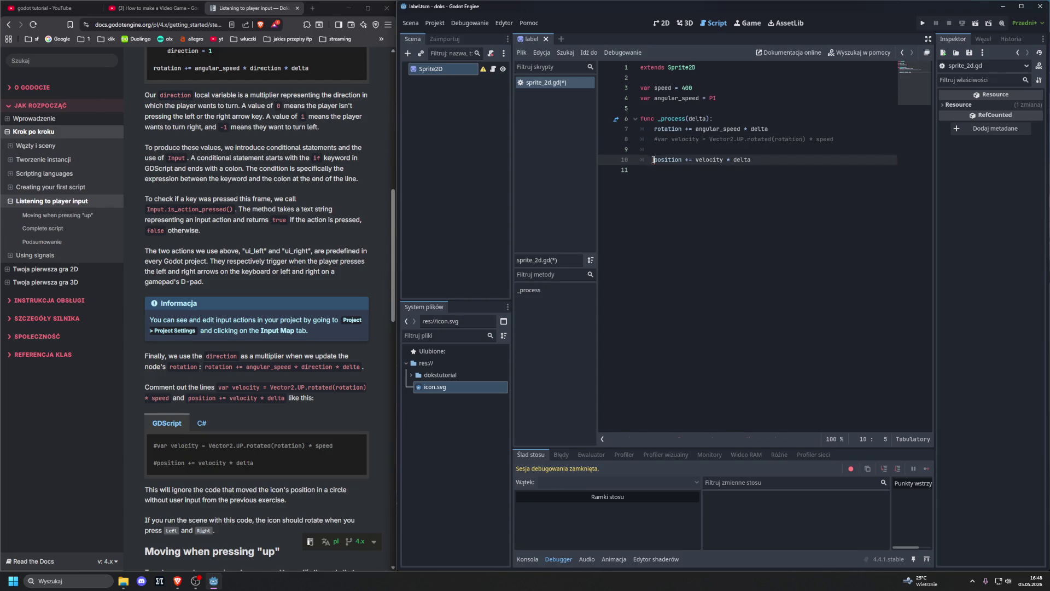
pyautogui.write('#')
# - Replace the rotation += angular_speed * delta line with the docs' ui_left/ui_right direction code
pyautogui.scroll(-1, 250, 306)
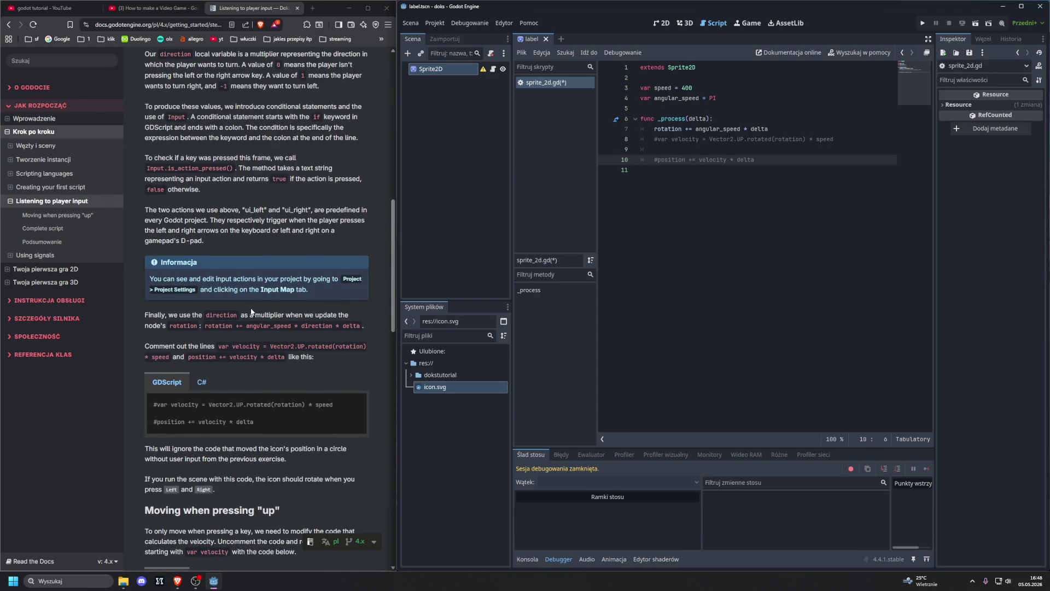
pyautogui.scroll(6, 252, 311)
pyautogui.moveTo(156, 221)
pyautogui.mouseDown()
pyautogui.moveTo(284, 244)
pyautogui.moveTo(315, 275)
pyautogui.mouseUp()
pyautogui.hotkey('ctrl', 'c')
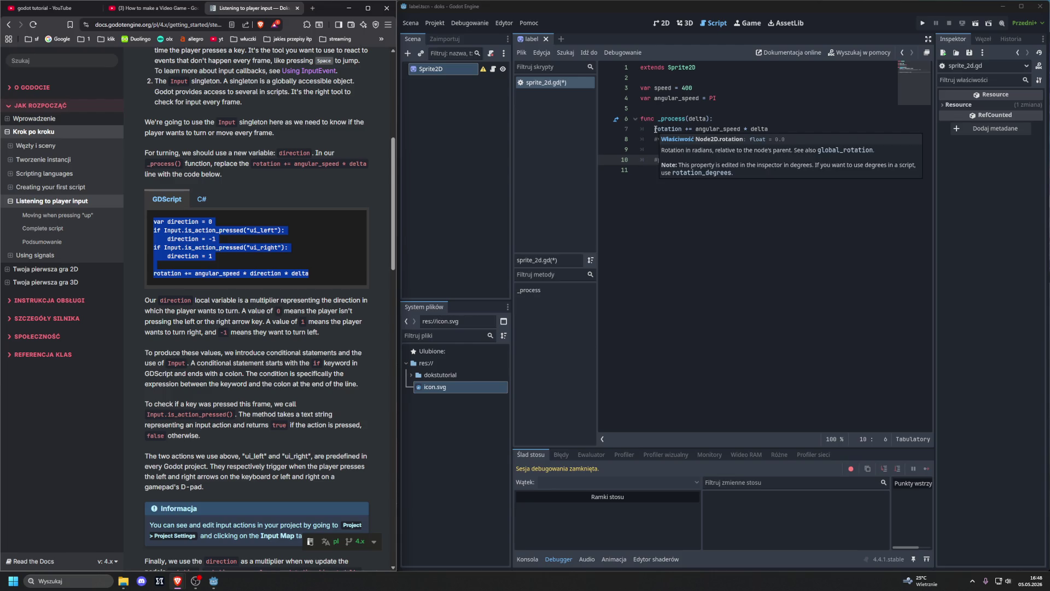
pyautogui.moveTo(769, 129); pyautogui.dragTo(656, 129)
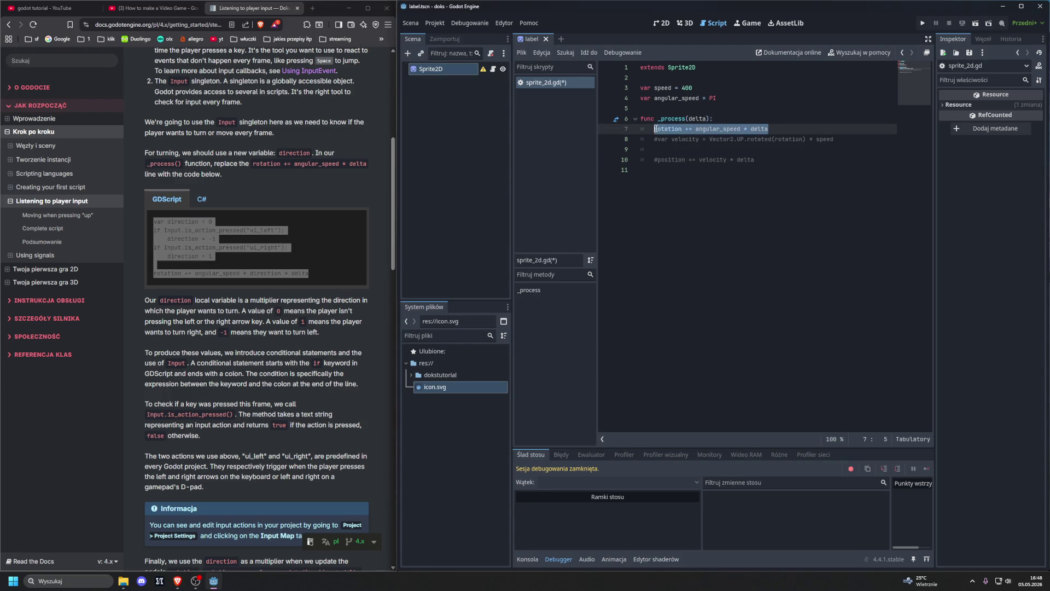
pyautogui.hotkey('ctrl', 'v')
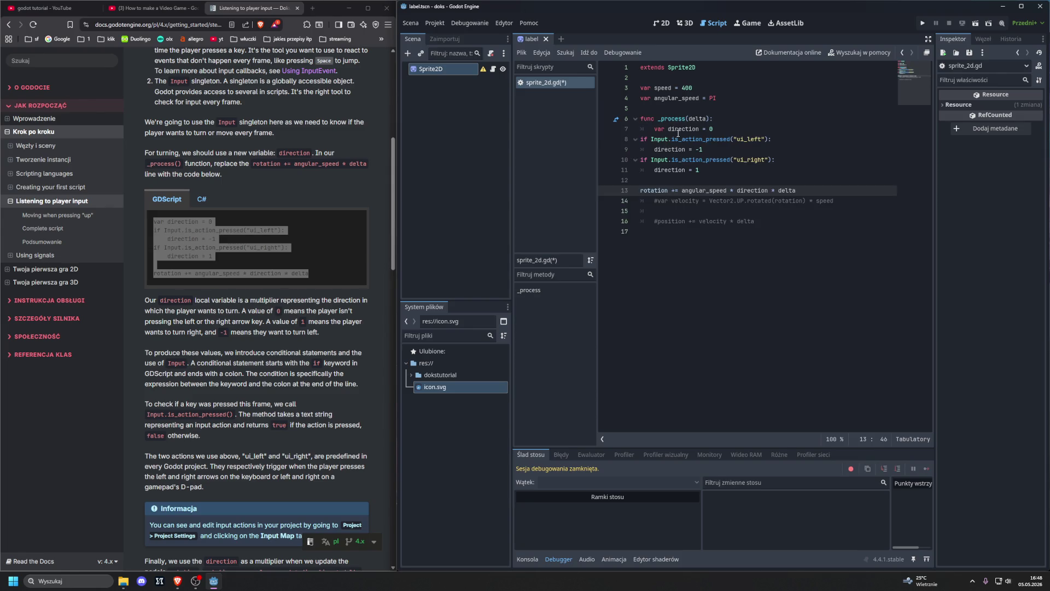
# - Indent the pasted direction checks and the rotation line into _process
pyautogui.click(645, 139)
pyautogui.press('Tab')
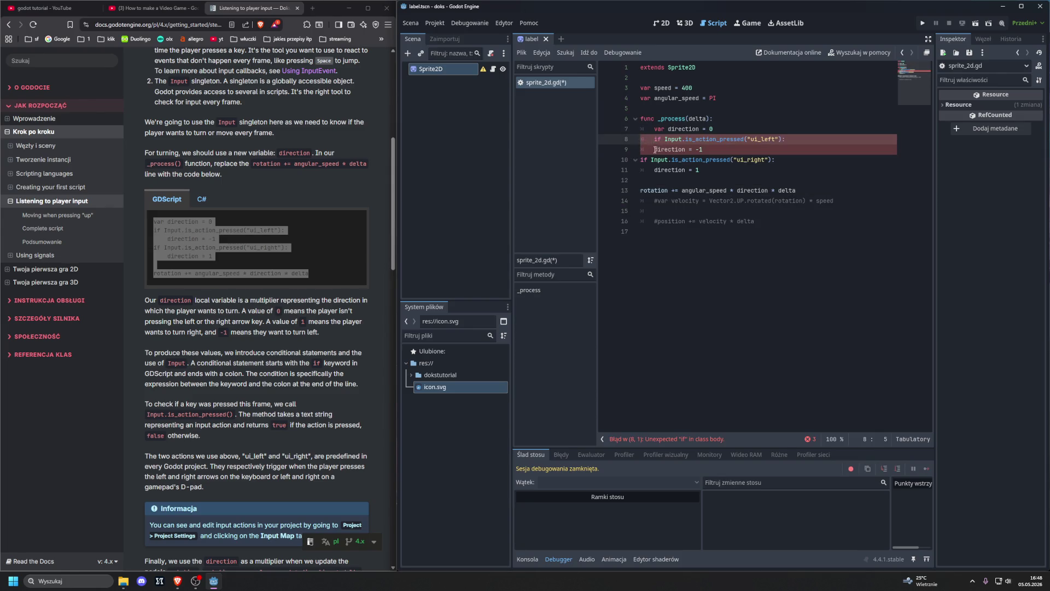
pyautogui.click(652, 150)
pyautogui.press('Tab')
pyautogui.click(641, 160)
pyautogui.press('Tab')
pyautogui.click(654, 170)
pyautogui.press('Tab')
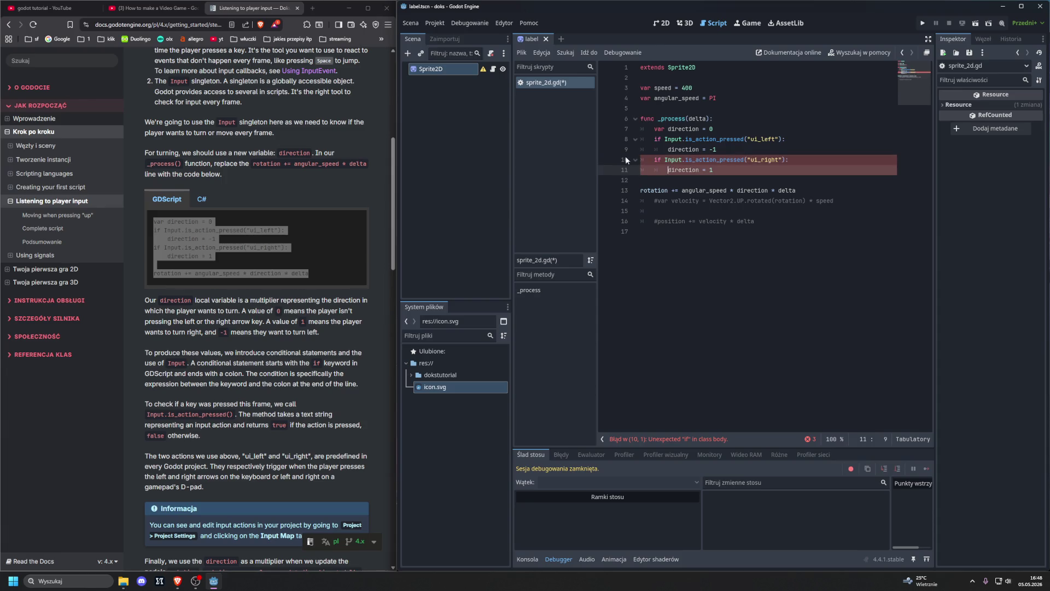
pyautogui.click(640, 190)
pyautogui.press('Tab')
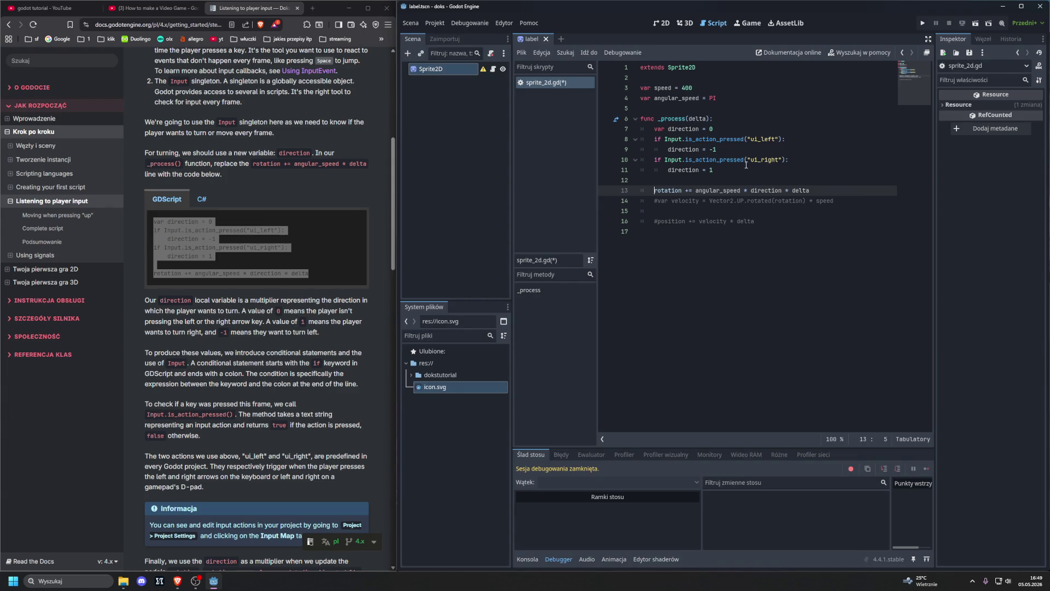
pyautogui.scroll(-6, 322, 222)
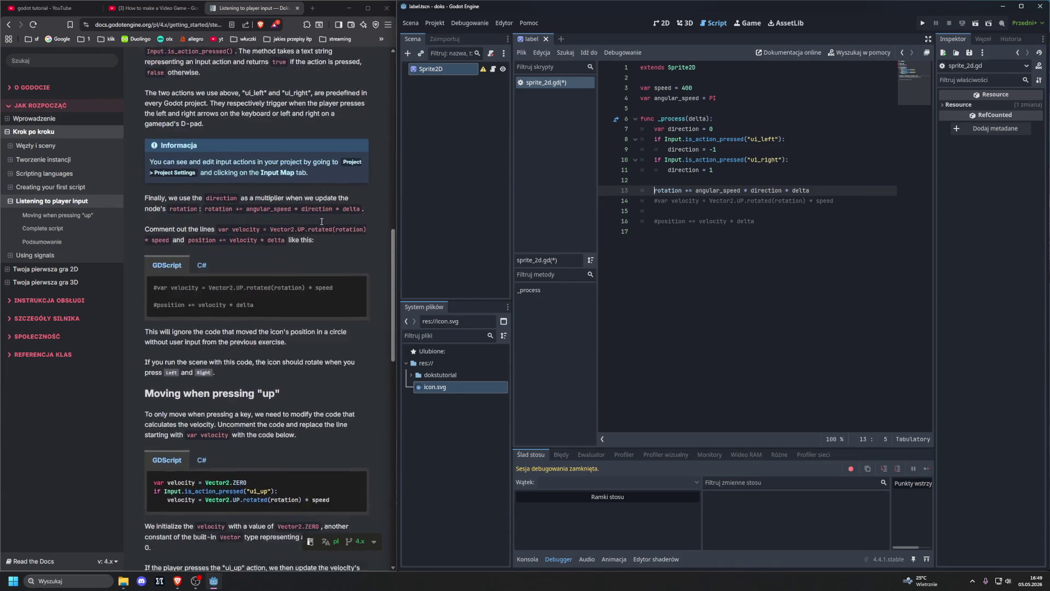
pyautogui.scroll(-1, 322, 222)
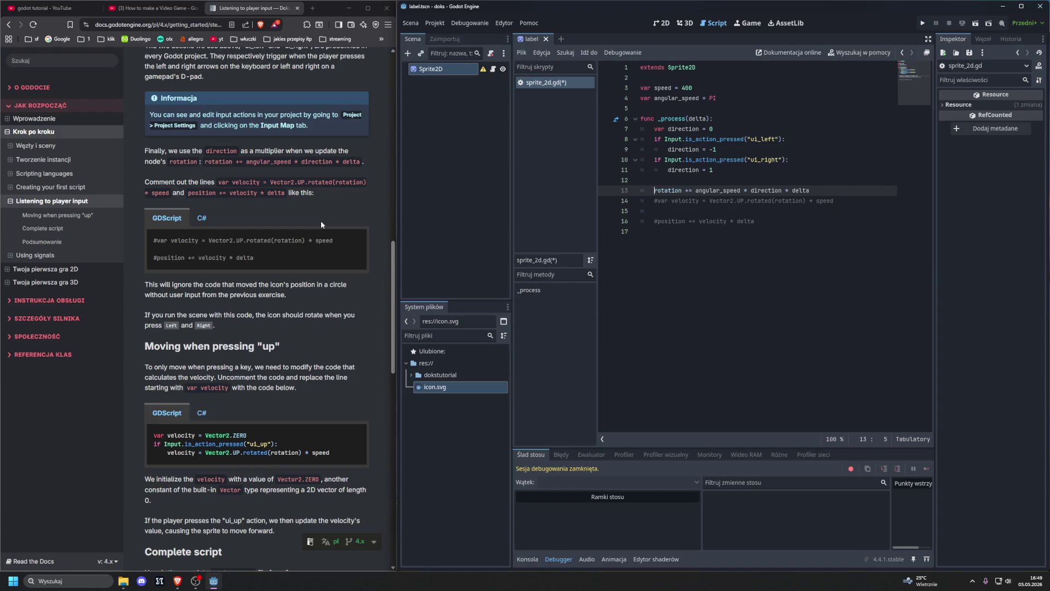
# - Save and run the scene with F5, turn the icon with the Right arrow, then stop the game
pyautogui.press('F5')
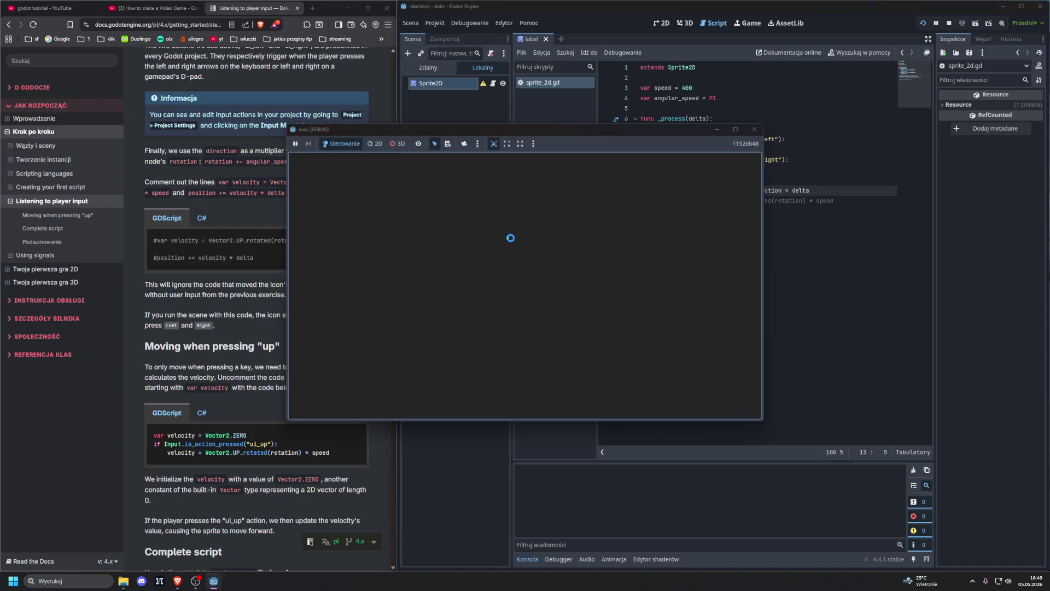
pyautogui.press('Right')
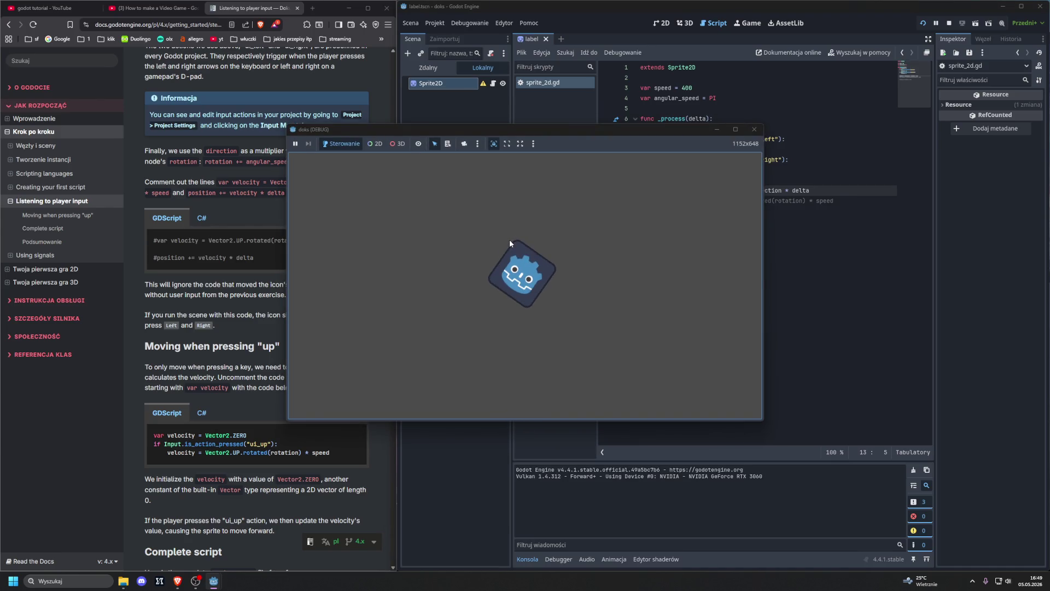
pyautogui.press('Right')
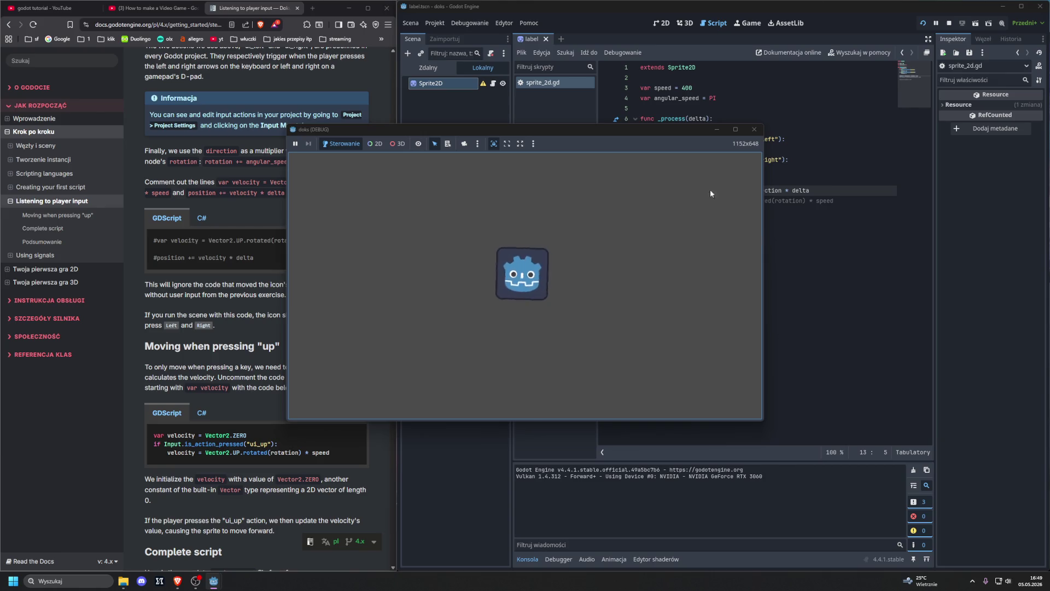
pyautogui.click(754, 129)
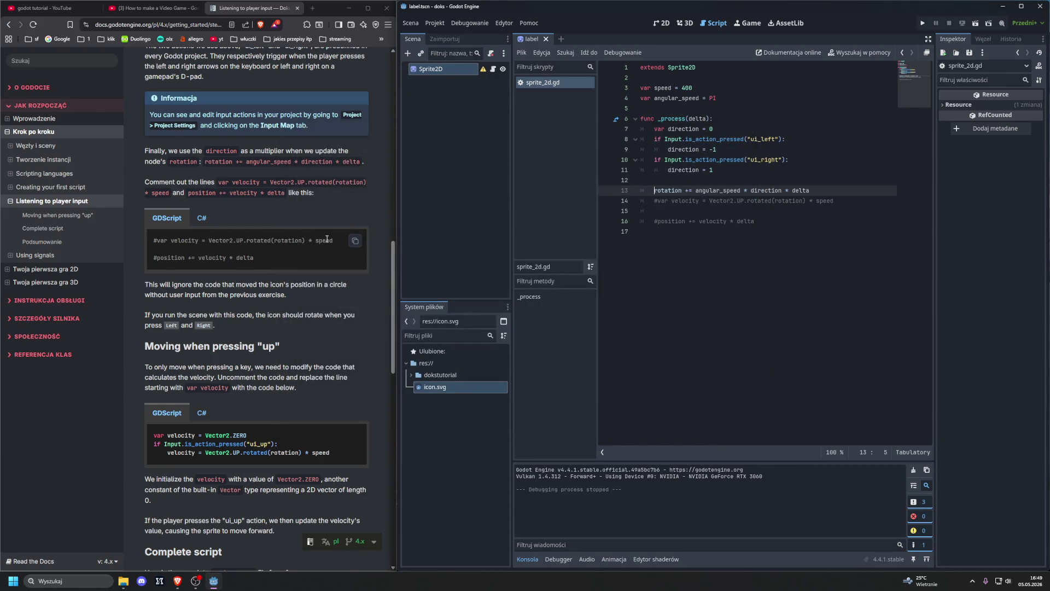
# - Scroll the docs down to the 'Moving when pressing "up"' section
pyautogui.scroll(-3, 327, 239)
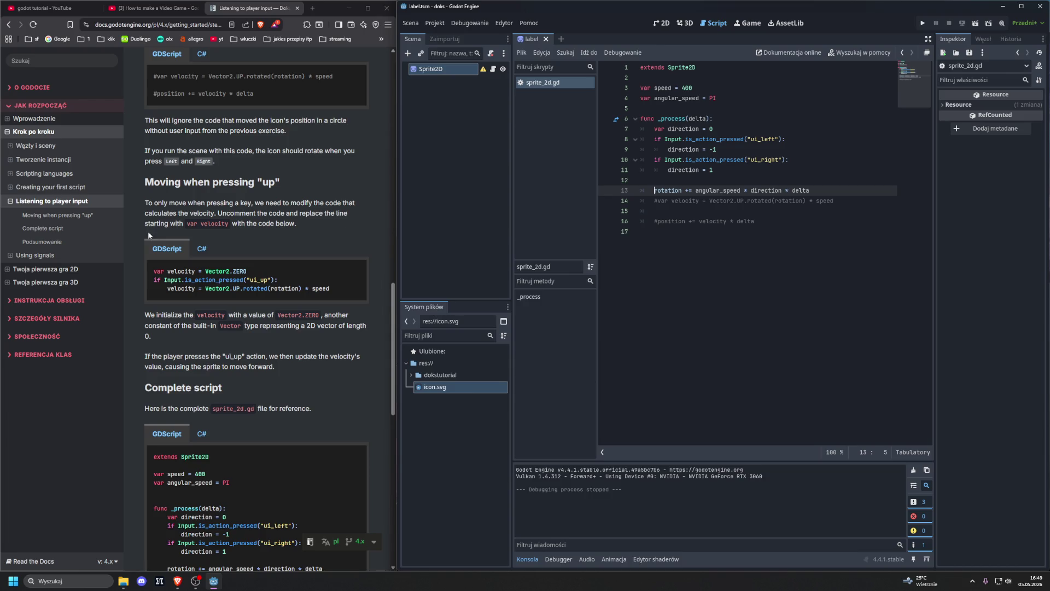
# - Uncomment the position and velocity lines with Ctrl+K
pyautogui.click(658, 226)
pyautogui.hotkey('ctrl', 'k')
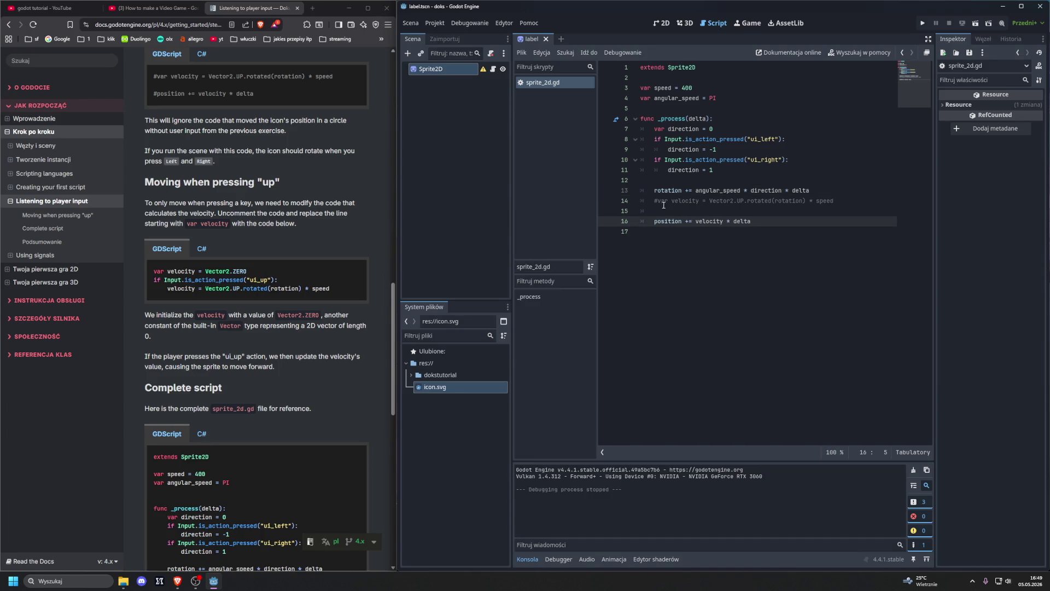
pyautogui.press('Up')
pyautogui.press('Up')
pyautogui.hotkey('ctrl', 'k')
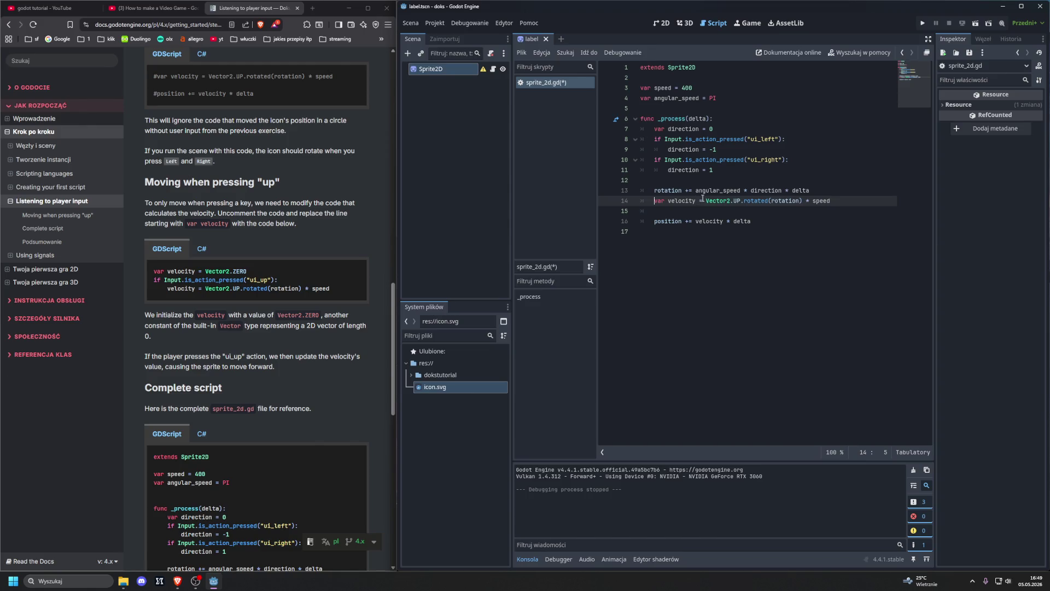
# - Add blank lines around the rotation line and select the velocity assignment on line 15
pyautogui.click(672, 181)
pyautogui.press('BackSpace')
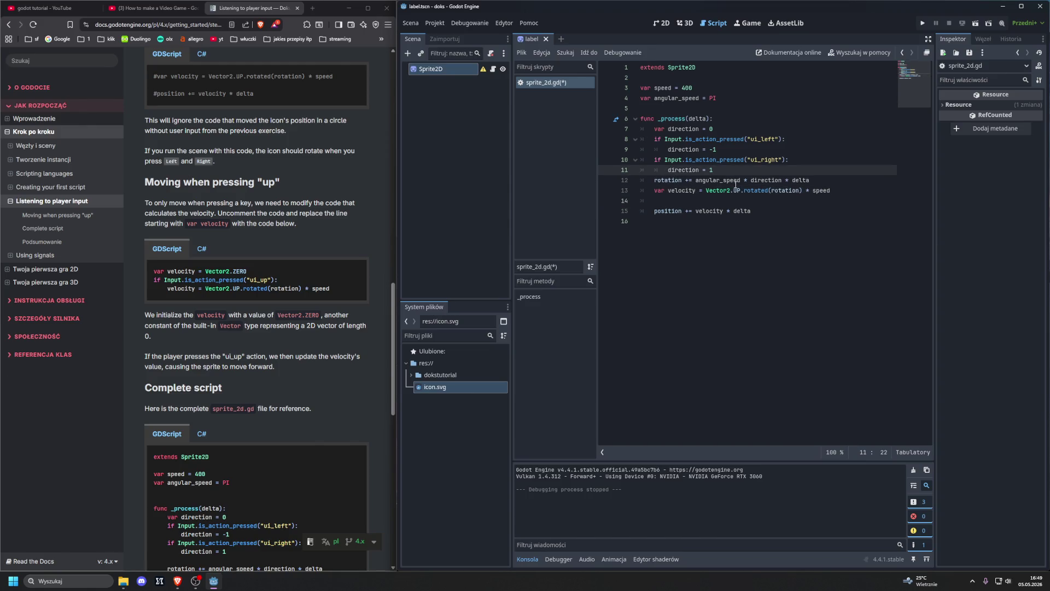
pyautogui.press('Return')
pyautogui.click(820, 190)
pyautogui.press('Return')
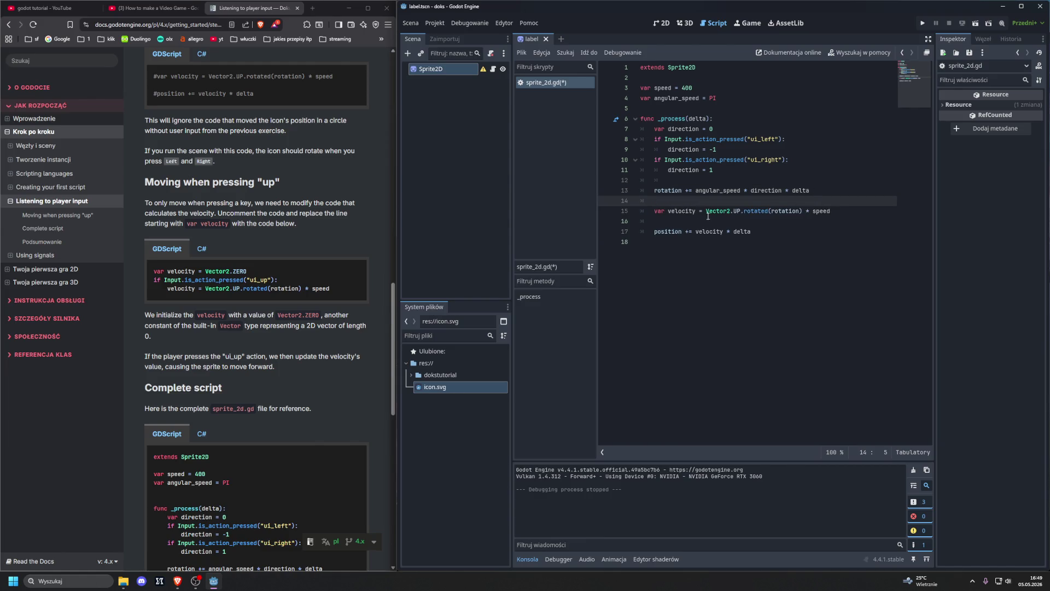
pyautogui.click(666, 211)
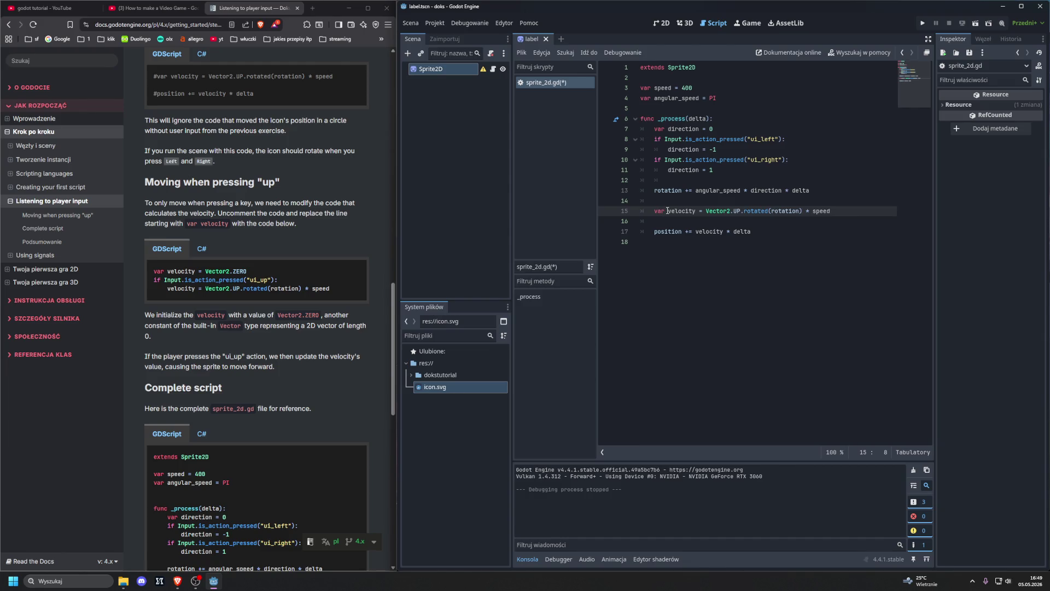
pyautogui.hotkey('ctrl', 'shift', 'Right')
pyautogui.hotkey('ctrl', 'shift', 'Right')
pyautogui.hotkey('ctrl', 'shift', 'Right')
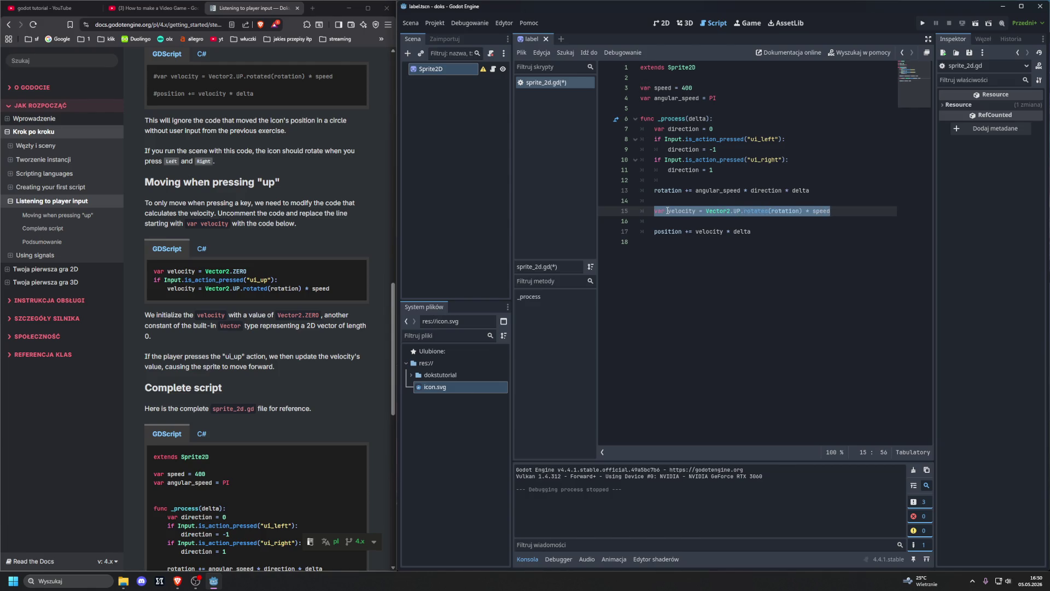
# - Replace the old velocity assignment with var velocity = Vector2.ZERO and open a new line below
pyautogui.press('Delete')
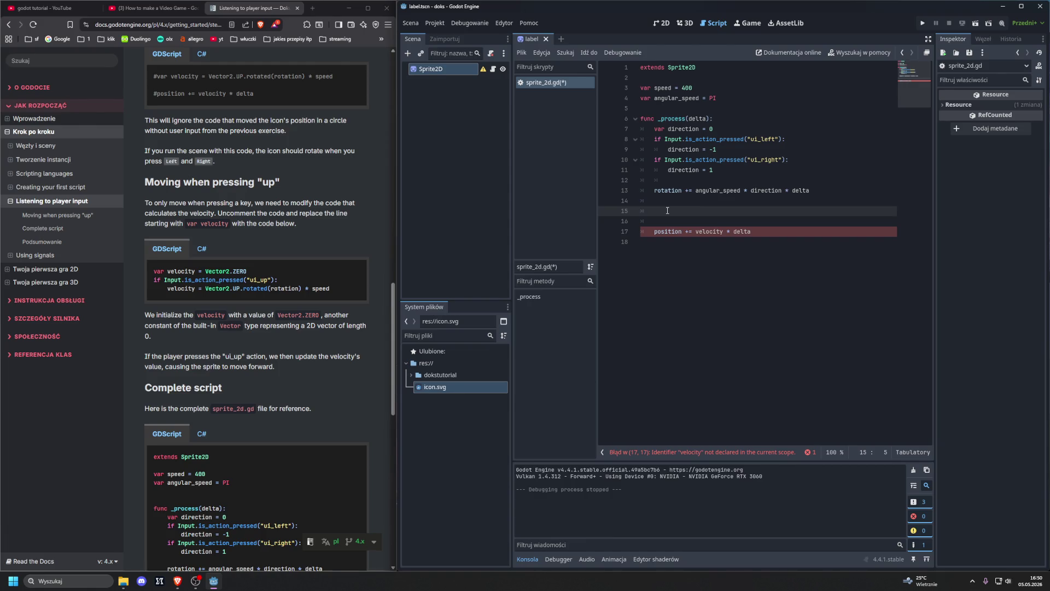
pyautogui.write('var ')
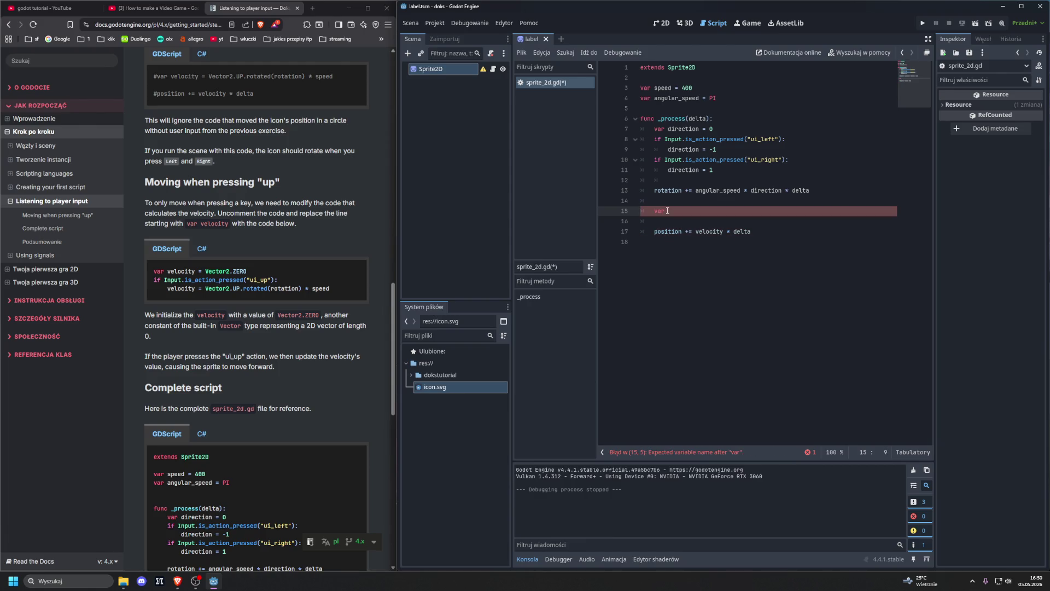
pyautogui.write('velocity')
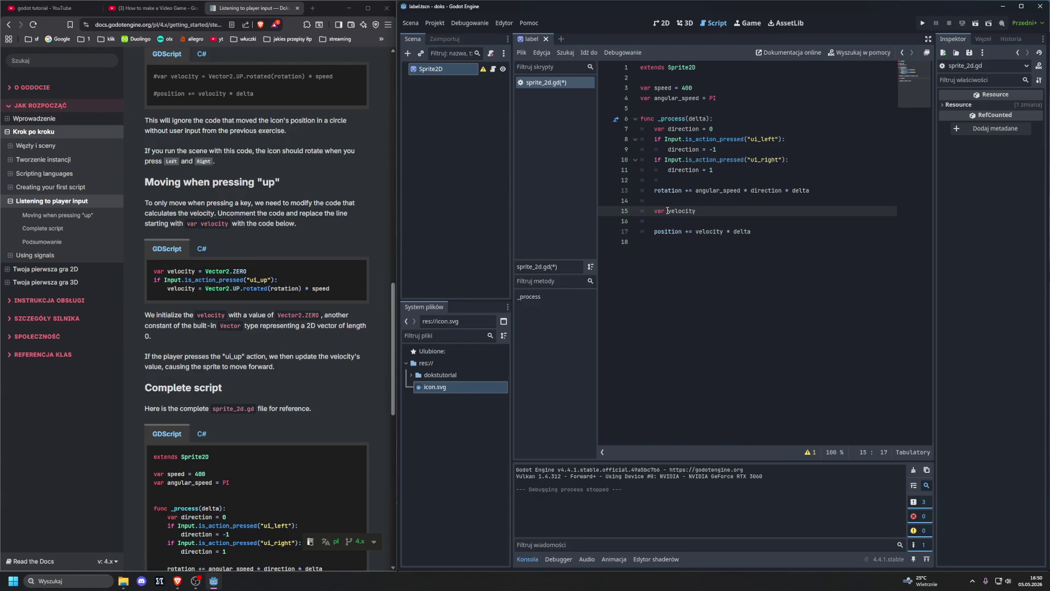
pyautogui.write(' = Vector')
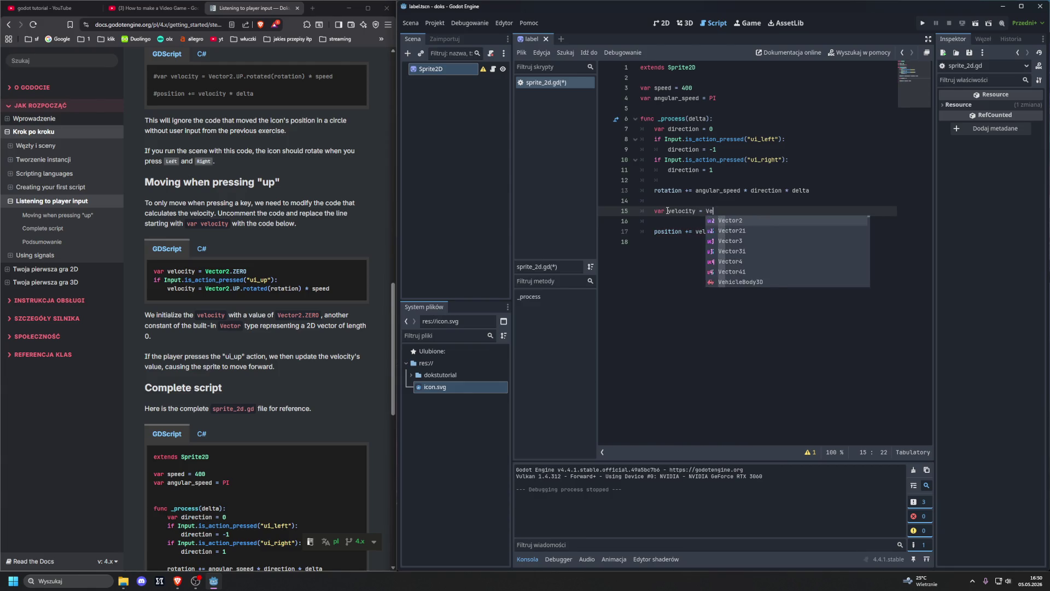
pyautogui.press('Return')
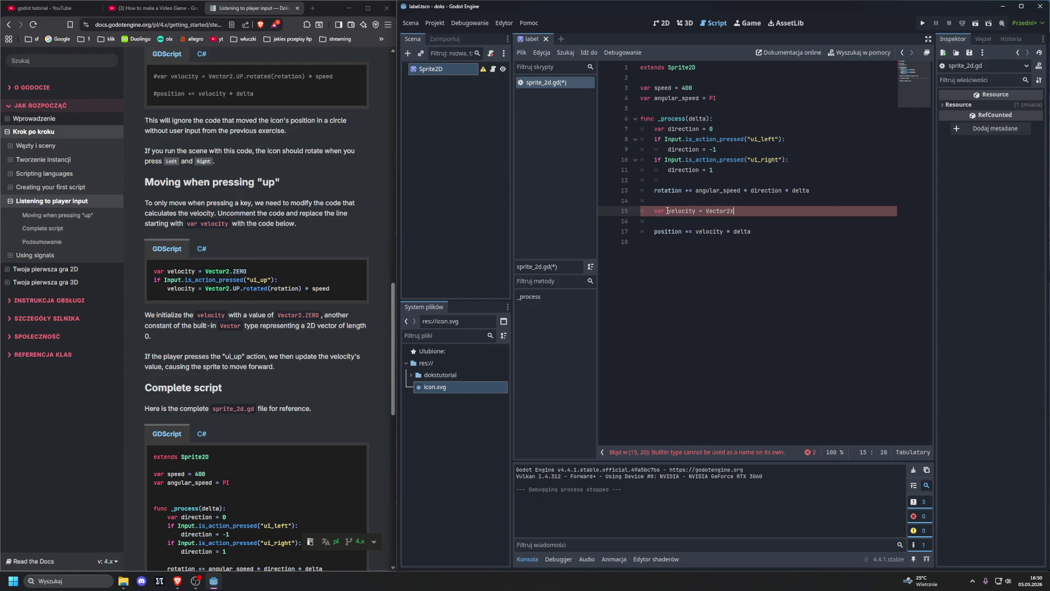
pyautogui.press('Return')
pyautogui.press('Return')
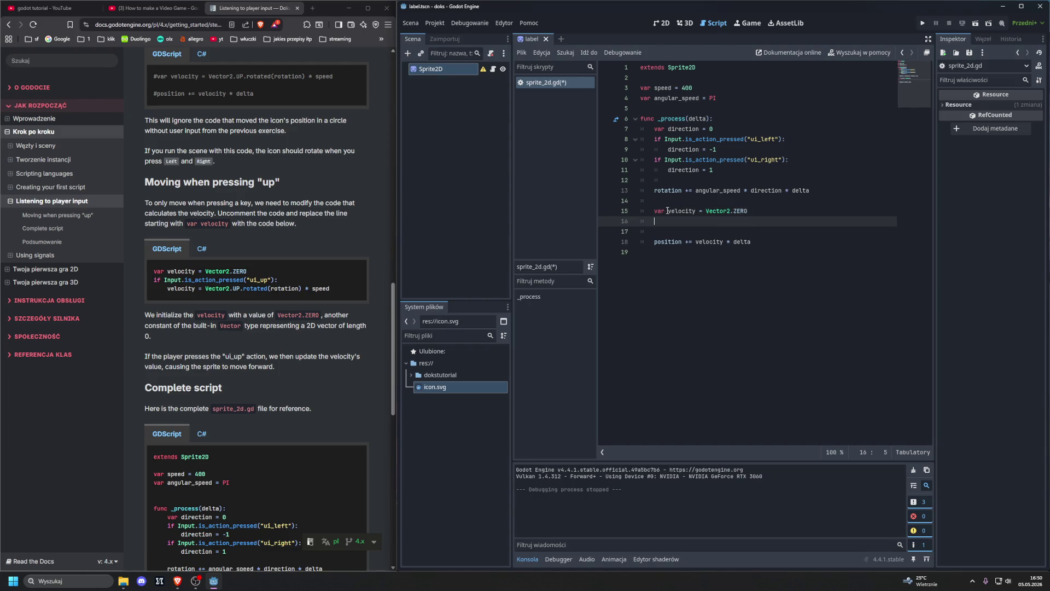
# - Add the check if Input.is_action_pressed("ui_up"): below the velocity declaration
pyautogui.write('if Inp')
pyautogui.press('Return')
pyautogui.write('is')
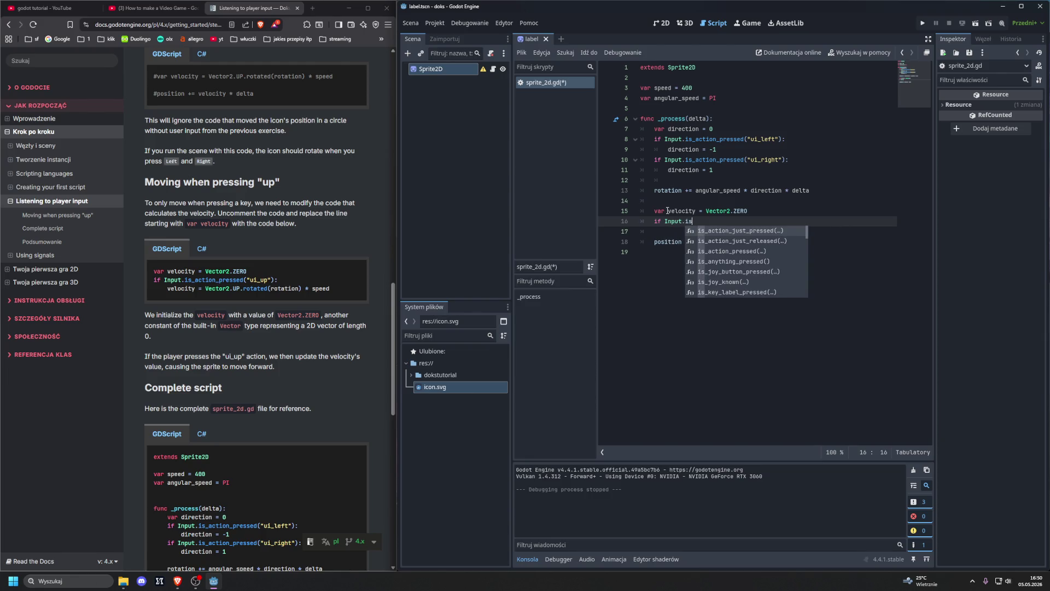
pyautogui.press('Down')
pyautogui.press('Down')
pyautogui.press('Return')
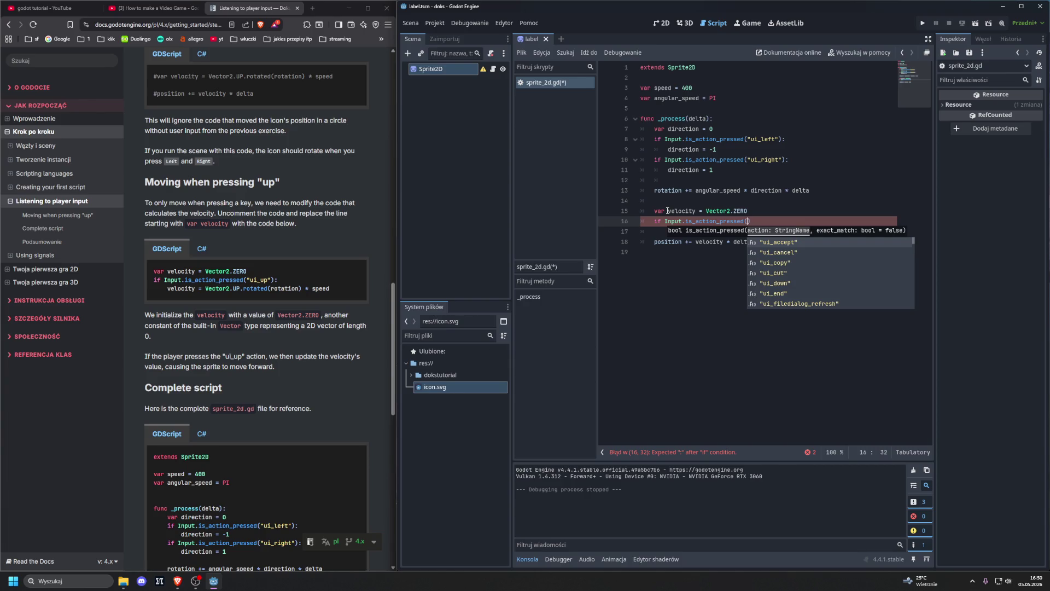
pyautogui.write('"')
pyautogui.write('ui_up')
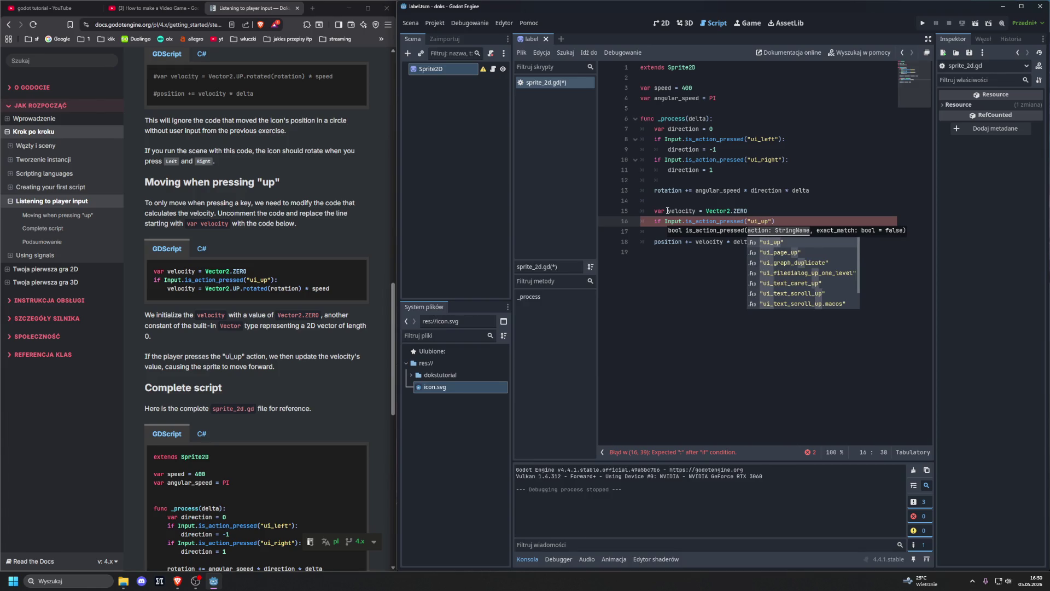
pyautogui.write('"):')
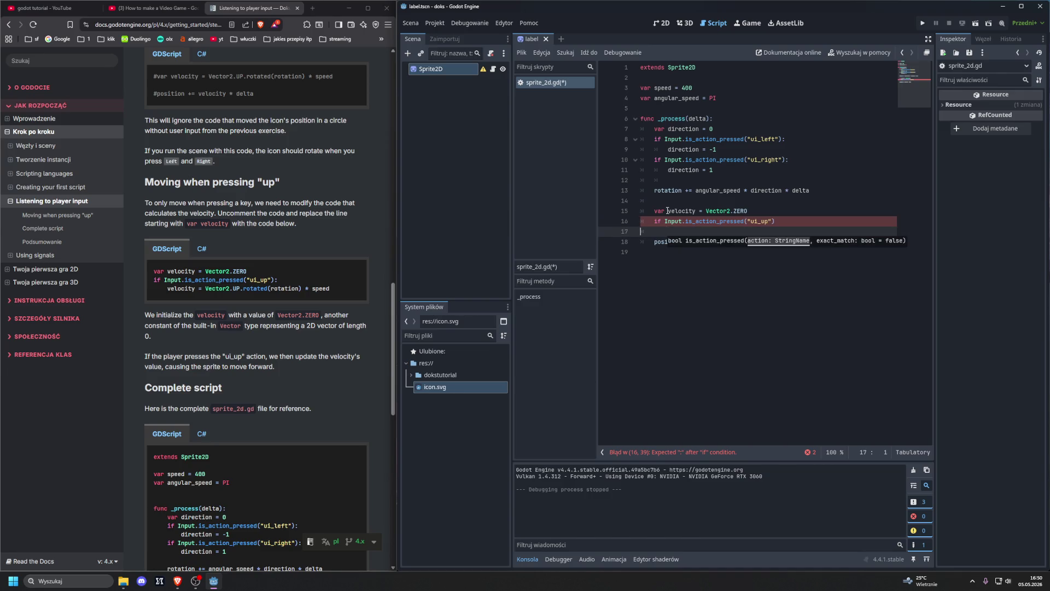
pyautogui.press('Return')
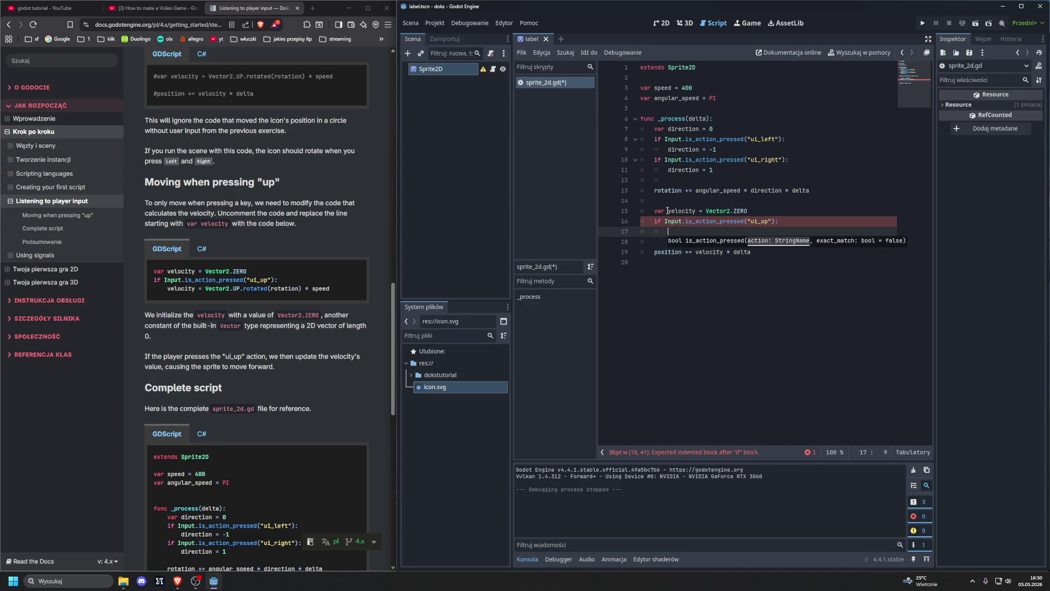
# - Inside the ui_up check, set velocity = Vector2.UP.rotated(rotation) * speed
pyautogui.write('velocity')
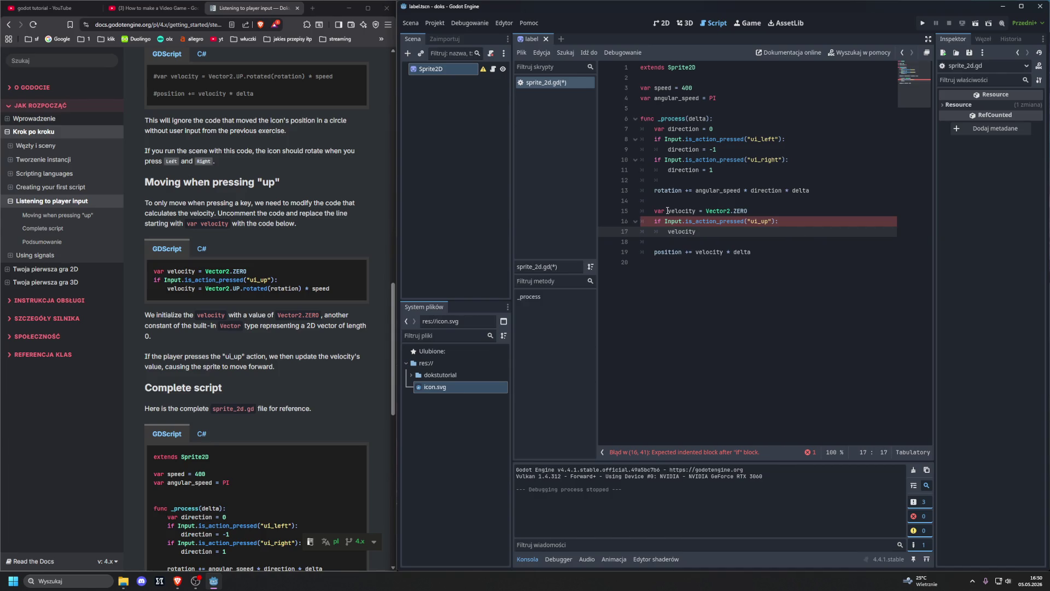
pyautogui.write(' = V')
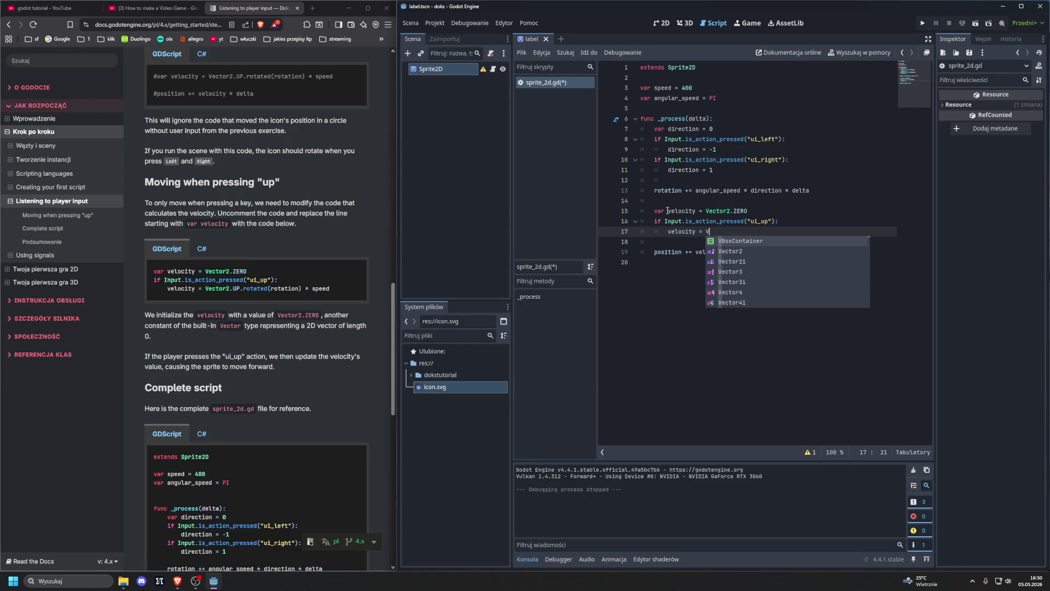
pyautogui.write('ec')
pyautogui.press('Return')
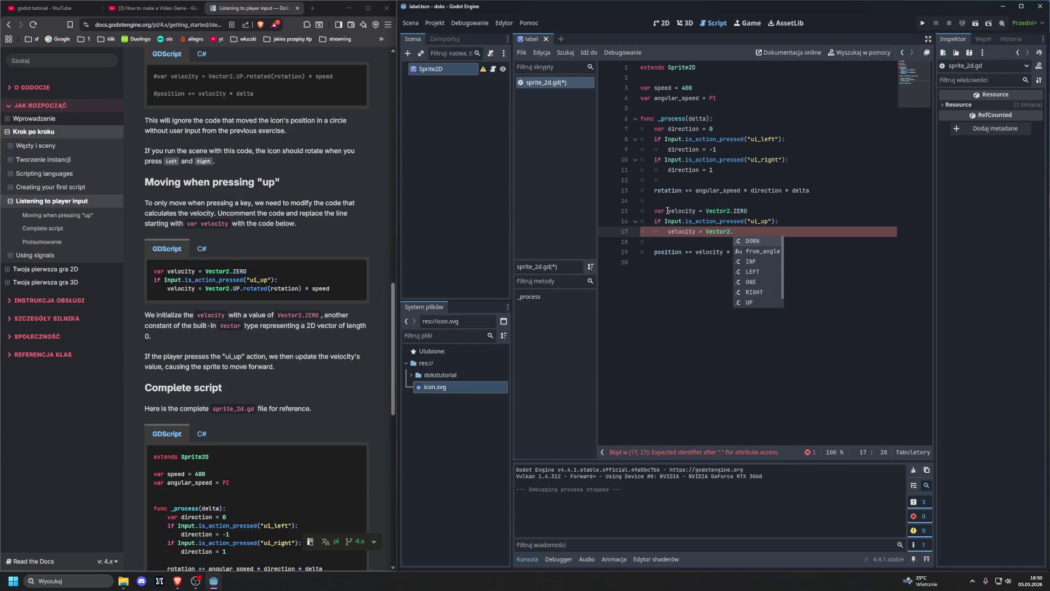
pyautogui.write('UP.rota')
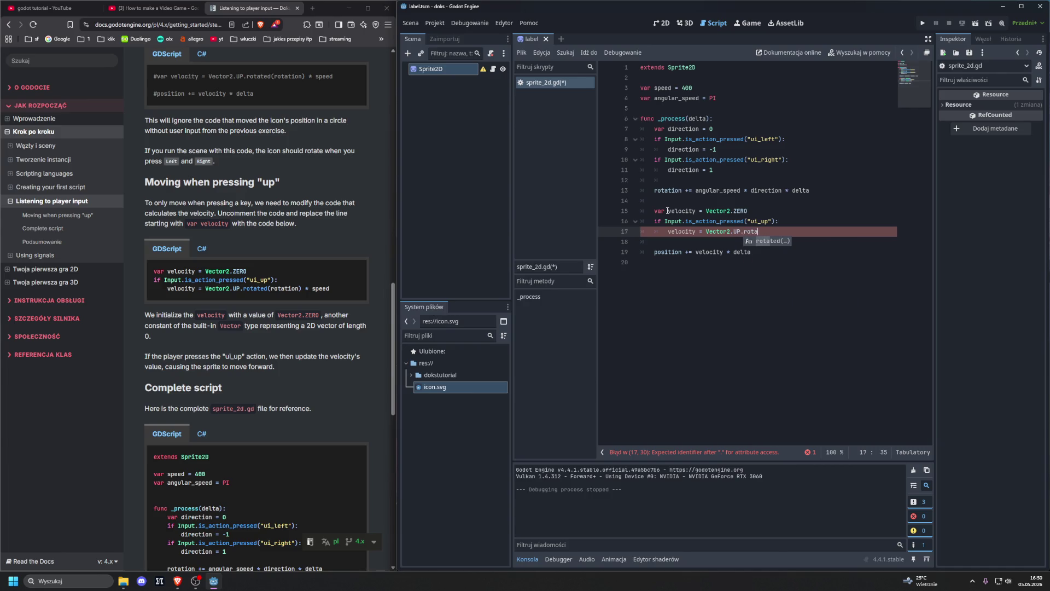
pyautogui.press('Return')
pyautogui.write('rotation) ')
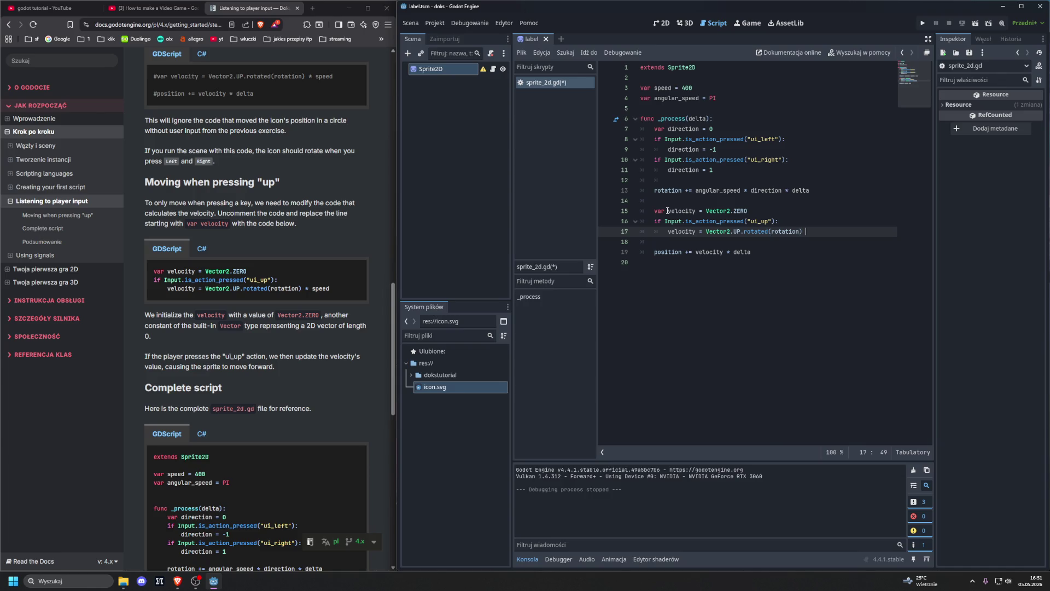
pyautogui.write('* speed')
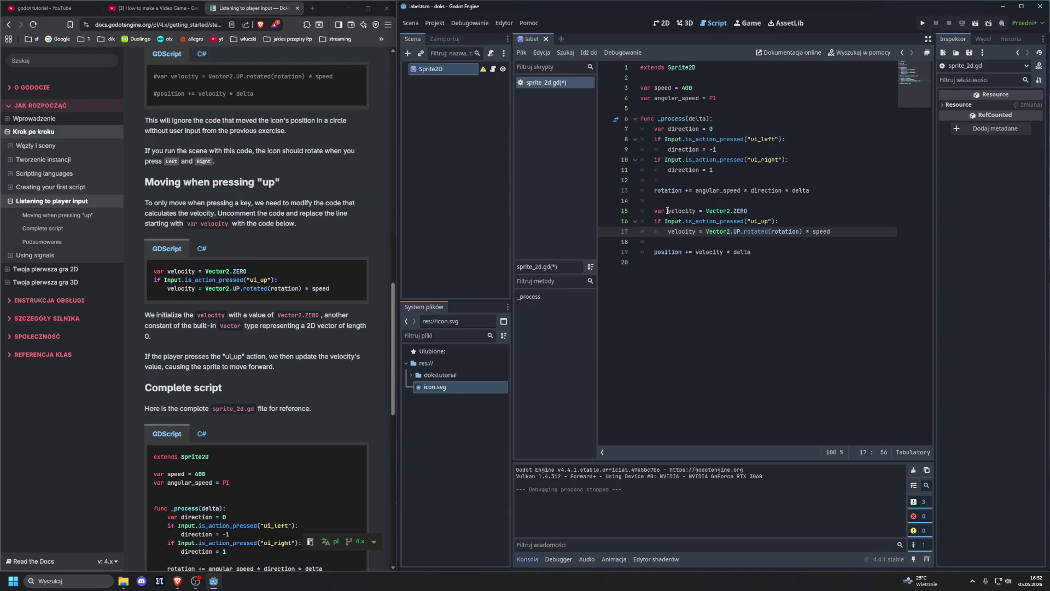
# - Save the script and run the scene with F5, steering the Godot icon with the arrow keys
pyautogui.press('F5')
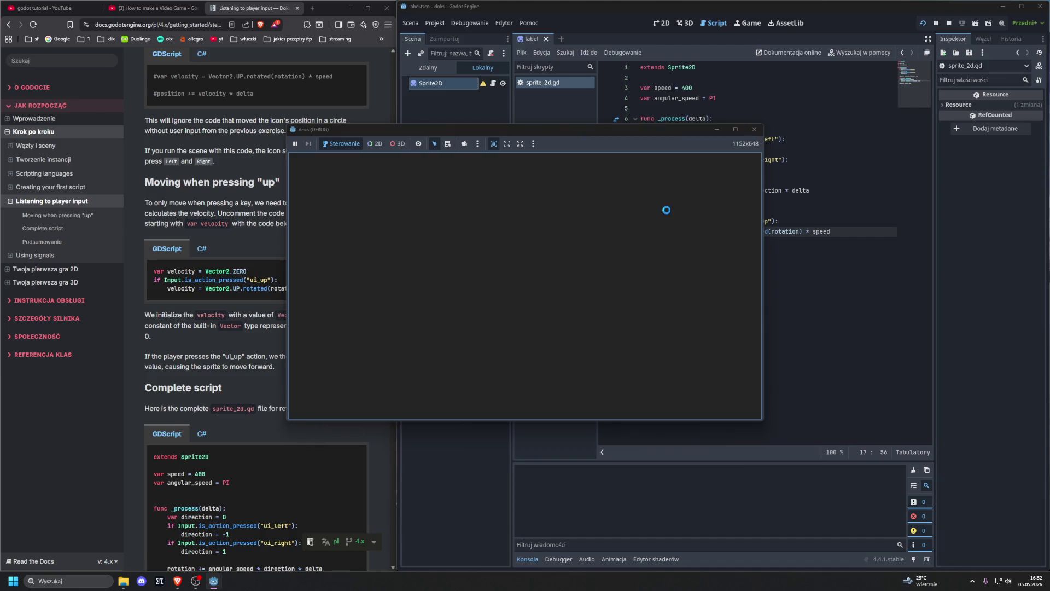
pyautogui.press('Right')
pyautogui.press('Up')
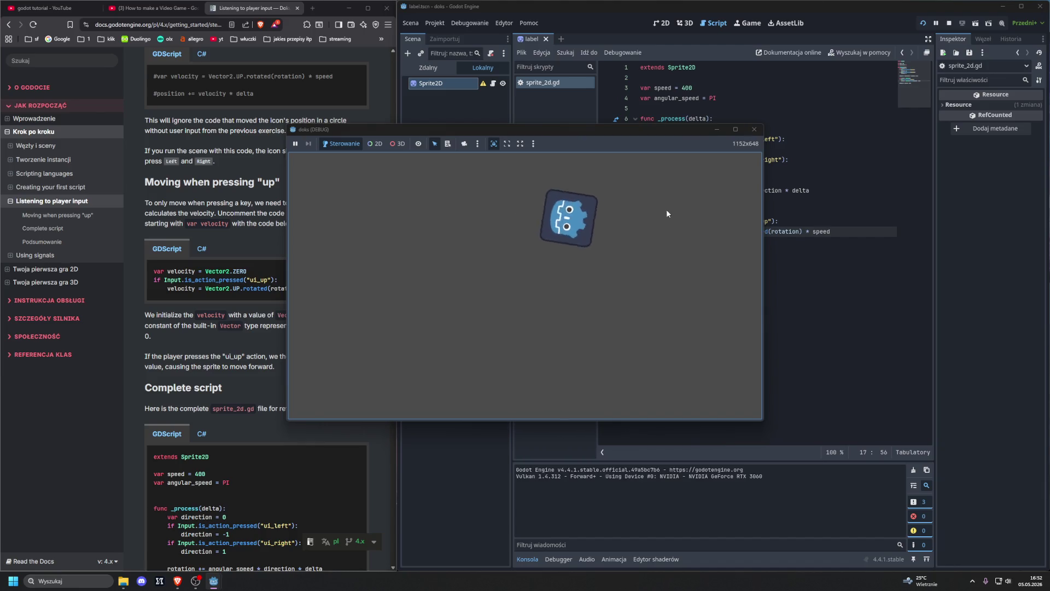
pyautogui.press('Left')
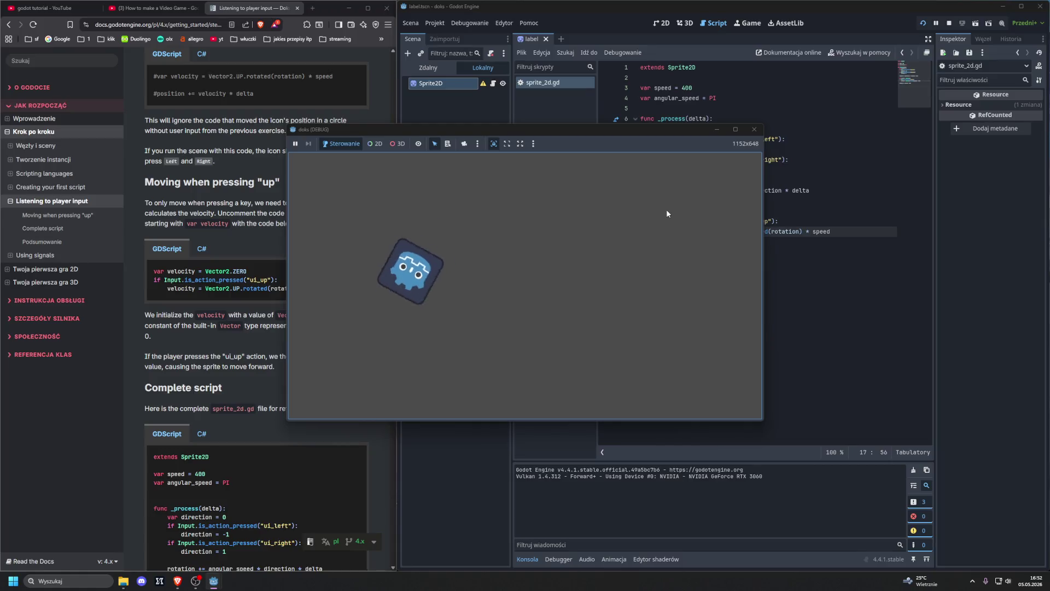
pyautogui.press('Left')
pyautogui.press('Left')
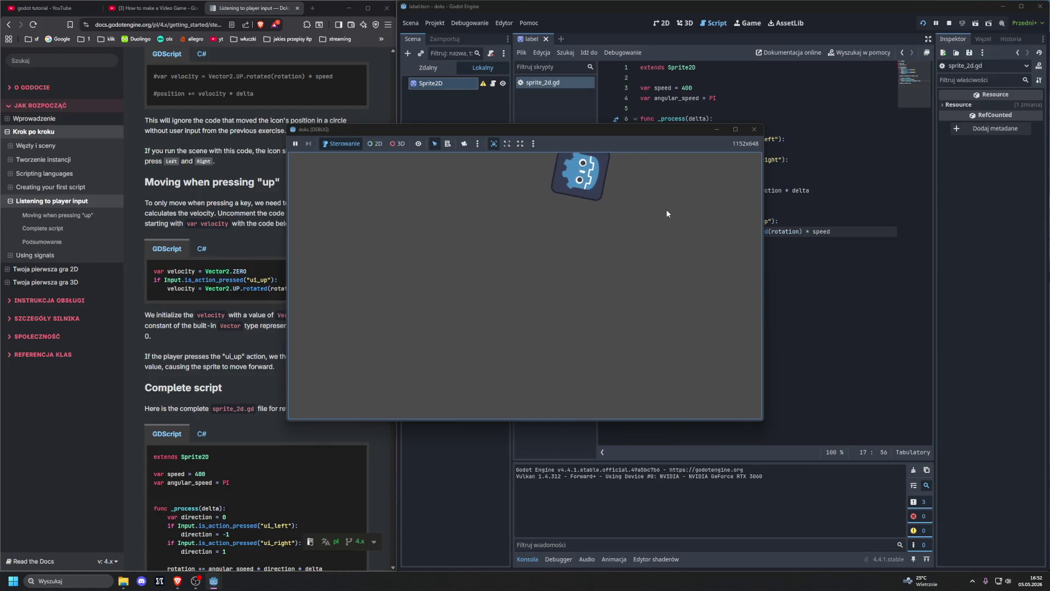
pyautogui.press('Left')
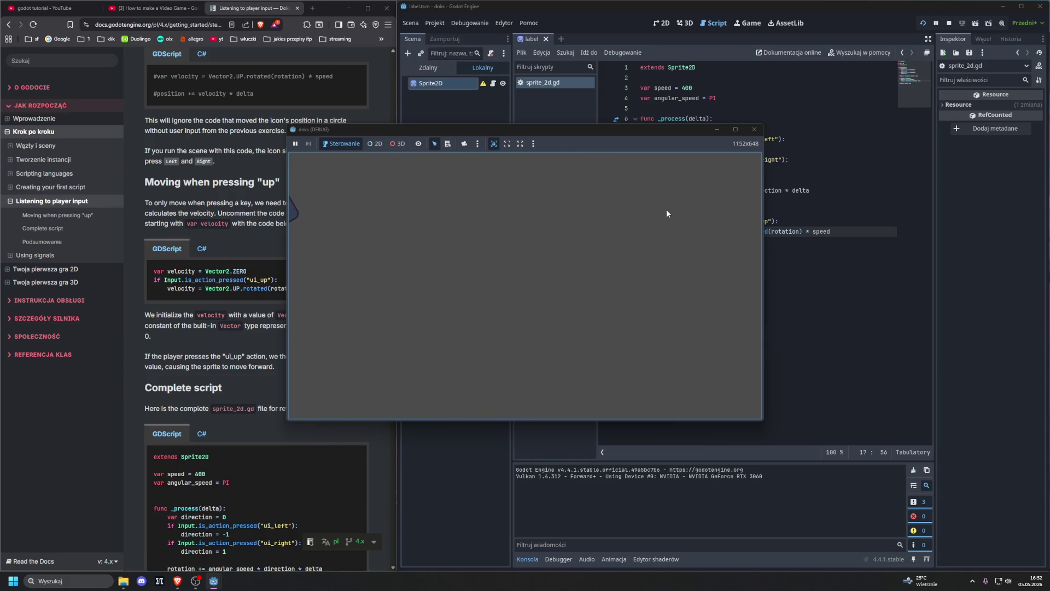
pyautogui.press('Right')
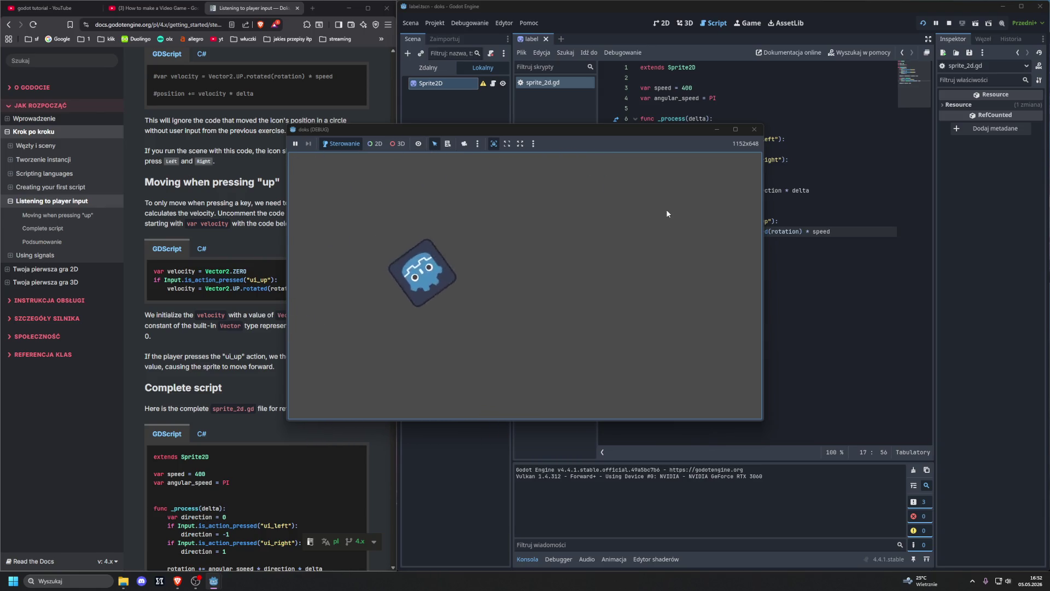
pyautogui.press('Up')
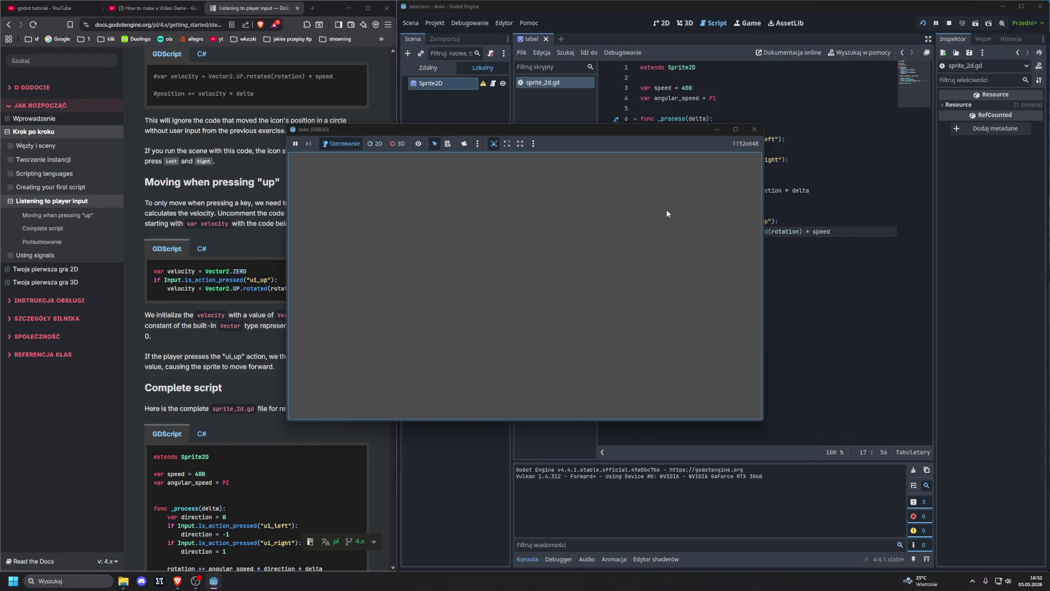
# - Keep driving the icon around the window edges with the arrow keys, then stop the game
pyautogui.press('Right')
pyautogui.press('Up')
pyautogui.press('Up')
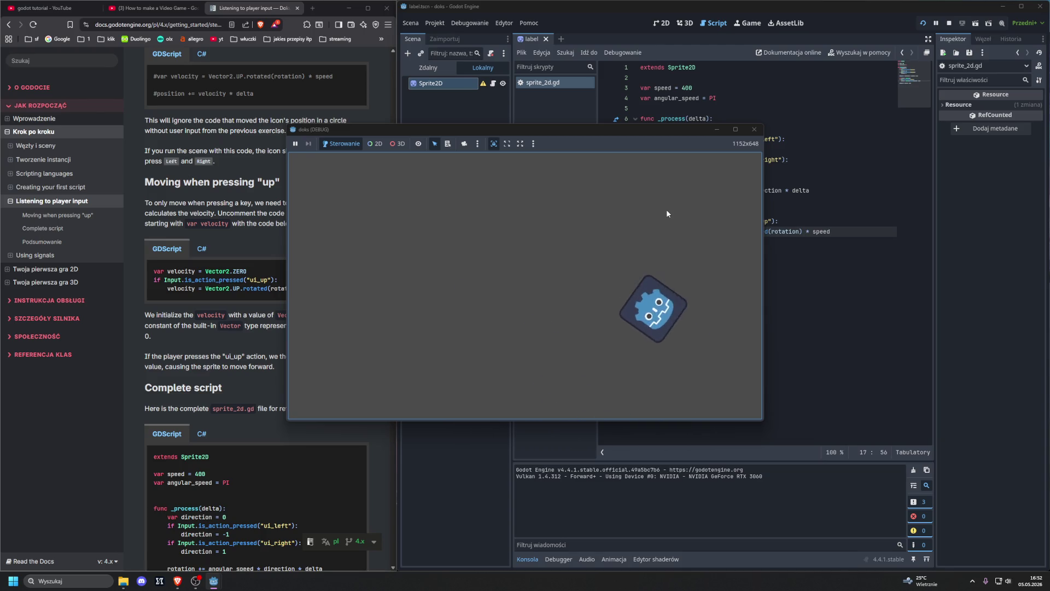
pyautogui.press('Left')
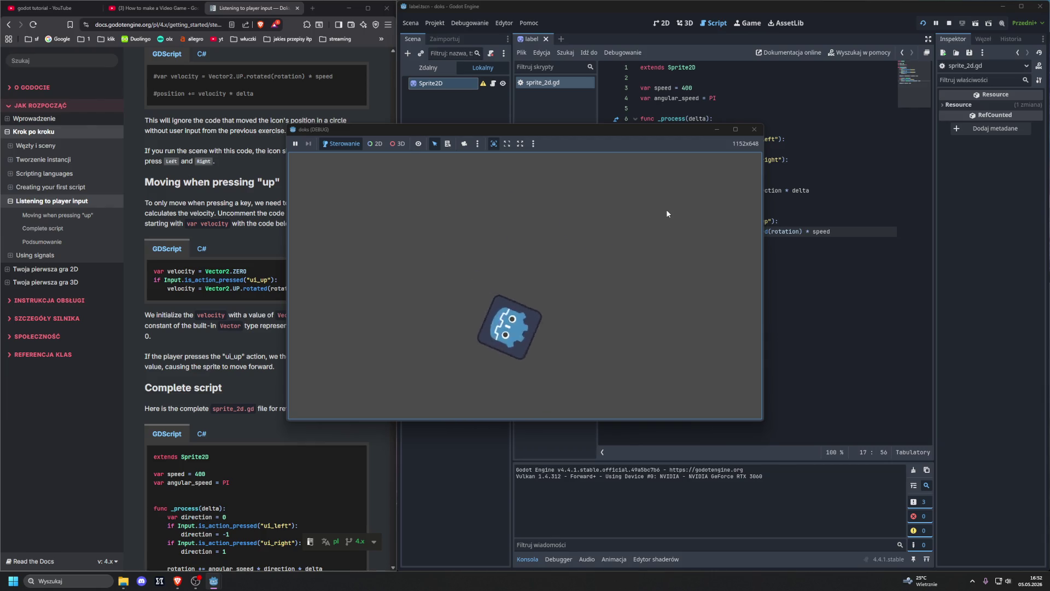
pyautogui.press('Up')
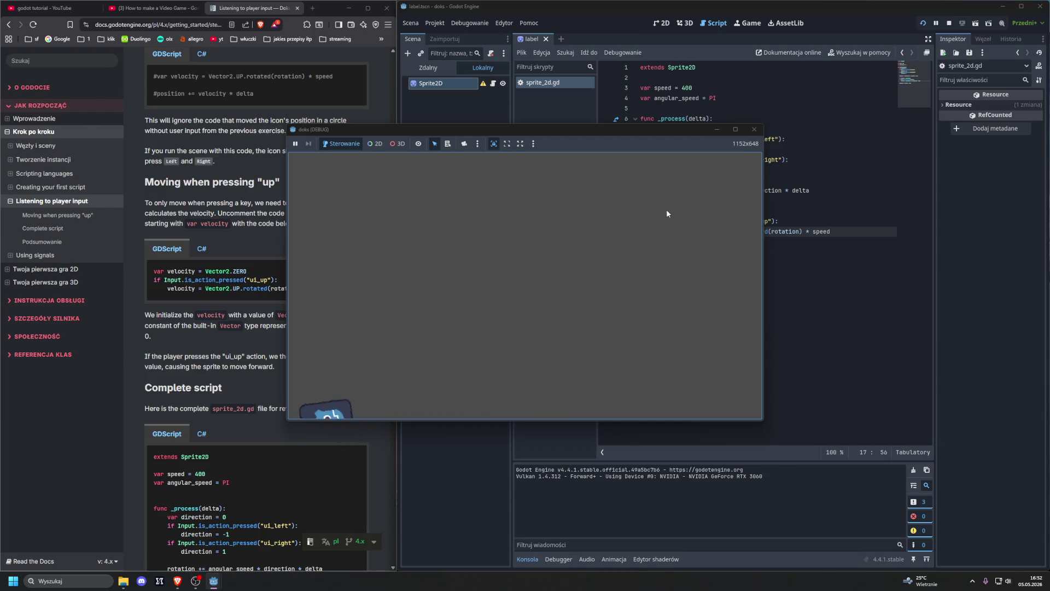
pyautogui.press('Right')
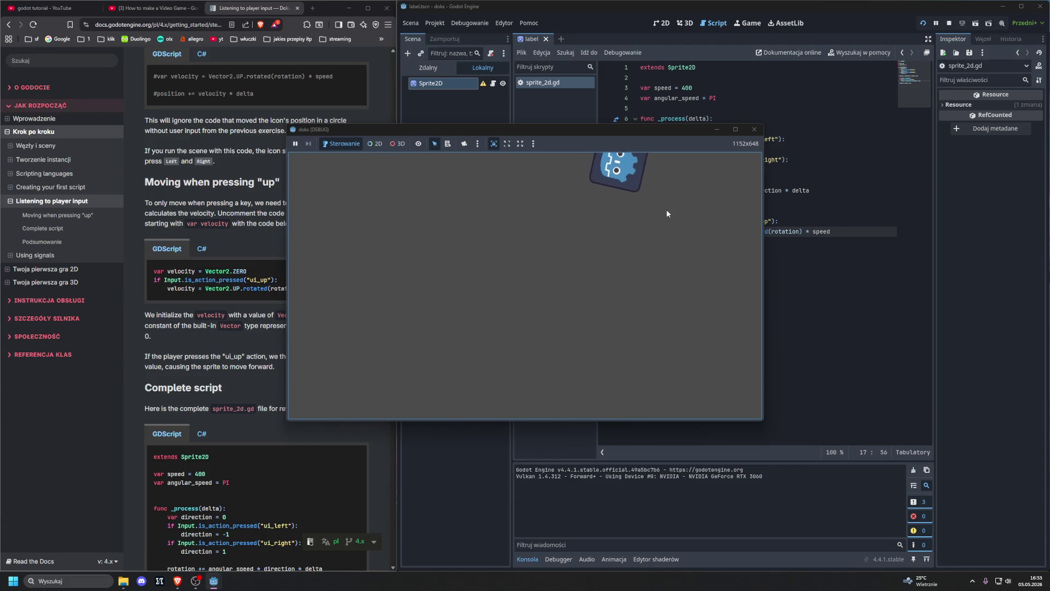
pyautogui.press('Right')
pyautogui.press('Right')
pyautogui.press('Up')
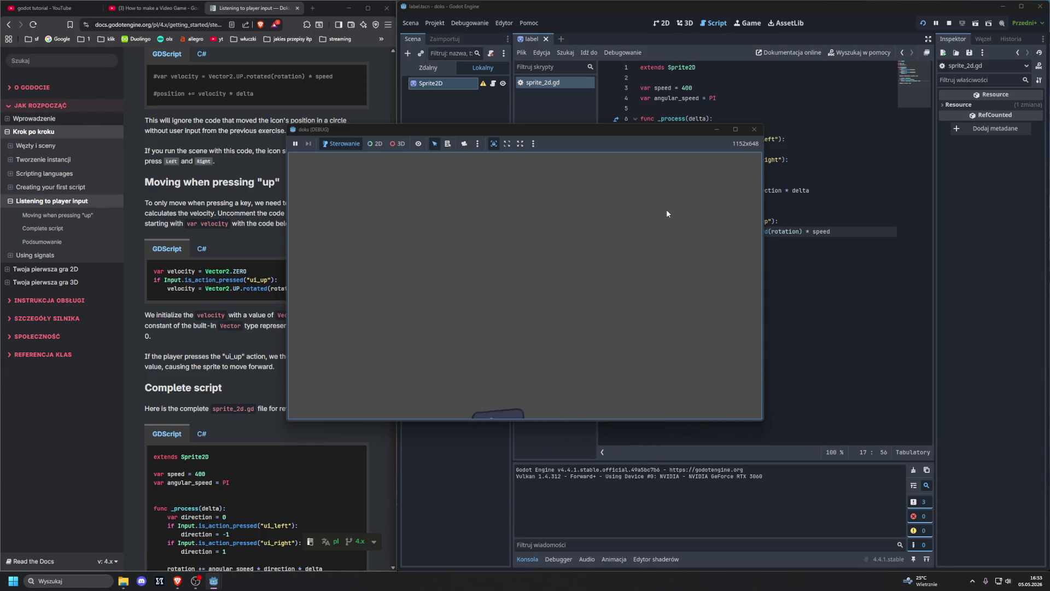
pyautogui.press('Up')
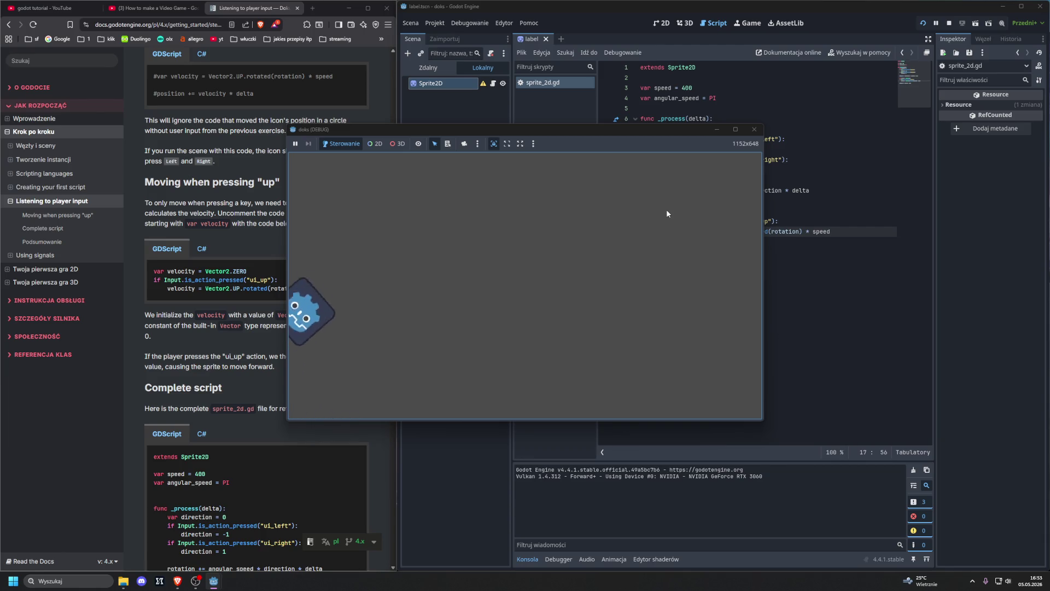
pyautogui.click(755, 129)
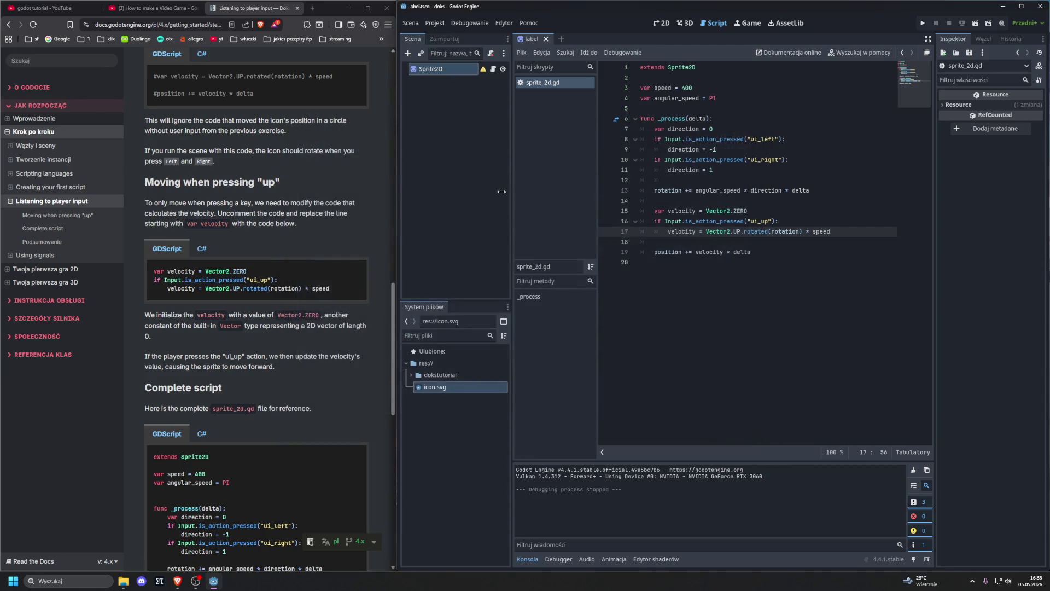
pyautogui.scroll(-6, 230, 326)
pyautogui.scroll(-2, 232, 326)
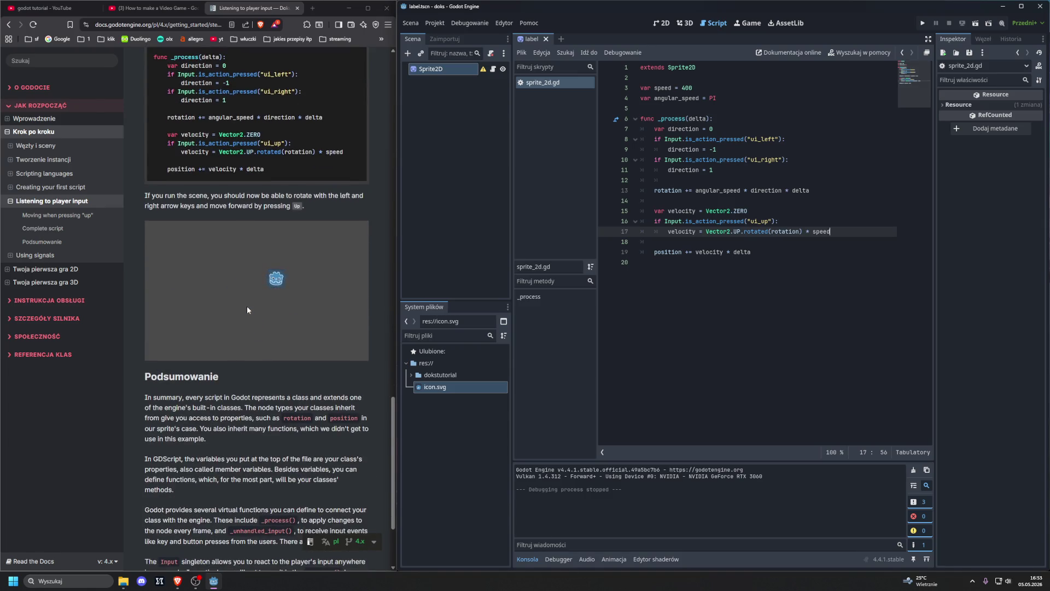
pyautogui.scroll(-2, 247, 307)
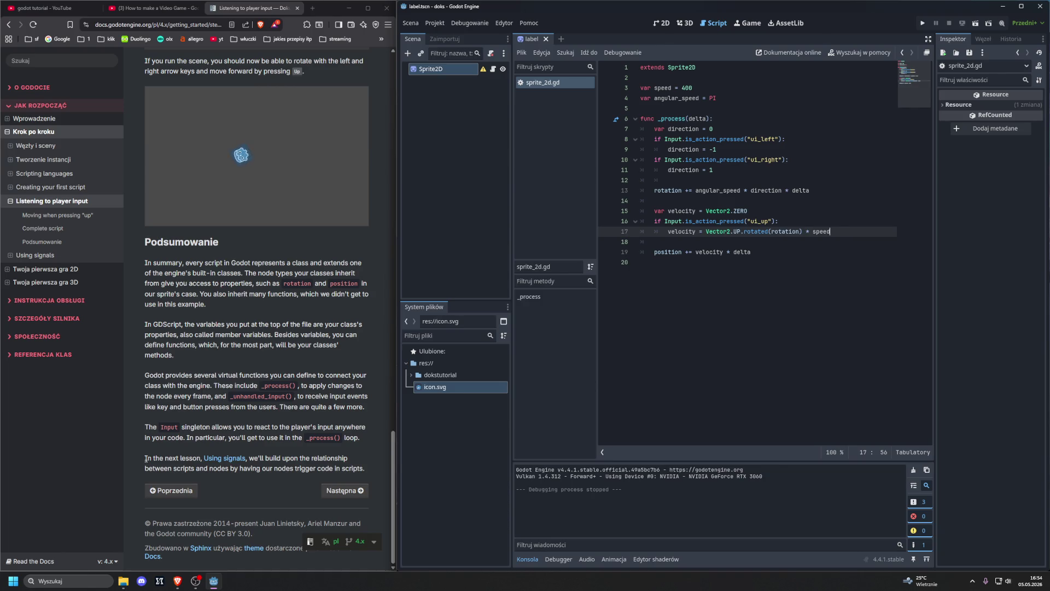
pyautogui.click(32, 333)
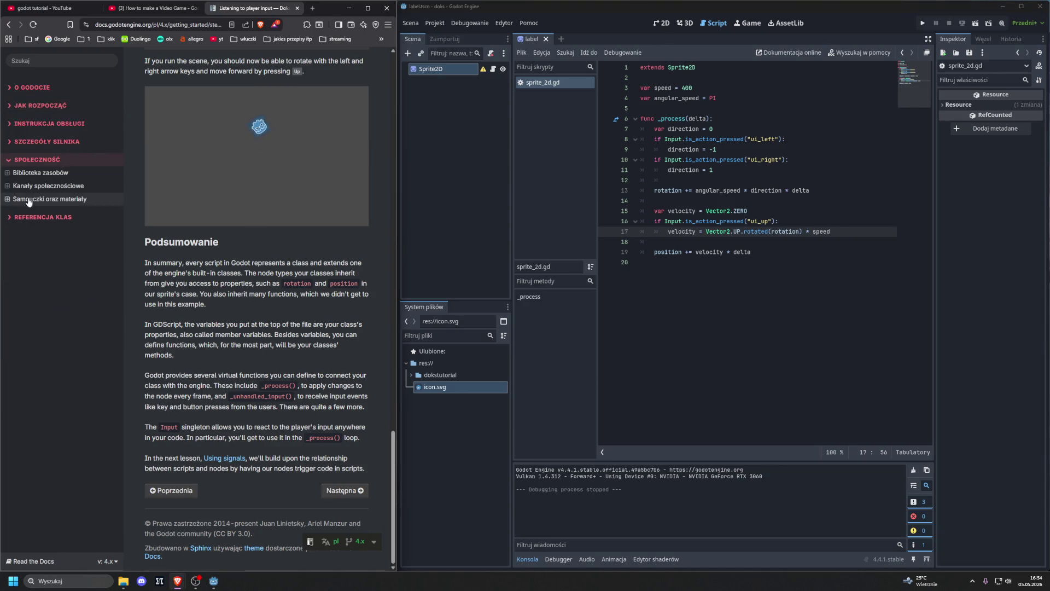
pyautogui.click(25, 160)
pyautogui.click(25, 160)
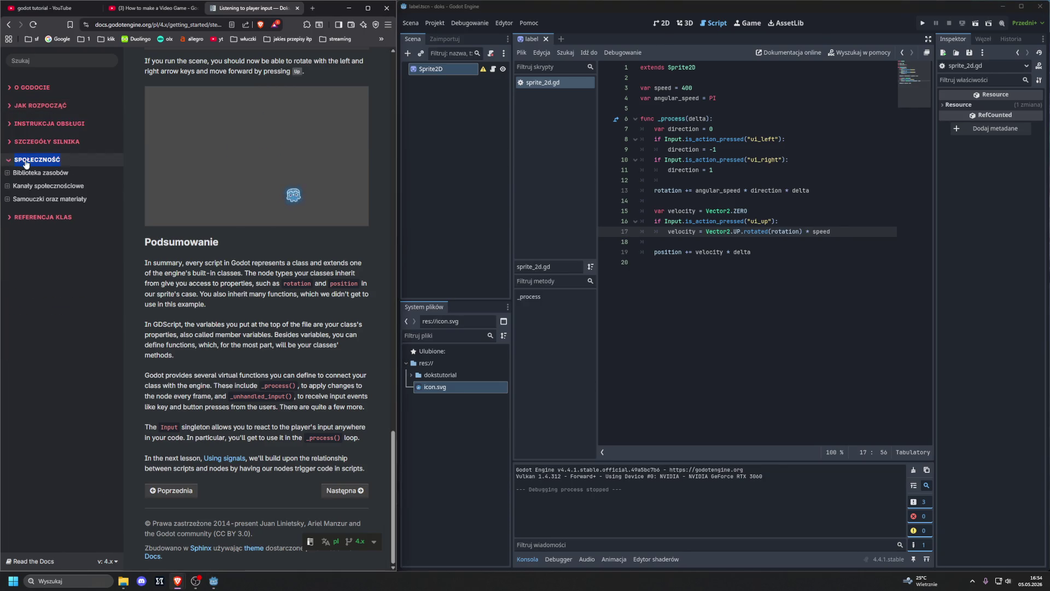
pyautogui.middleClick(49, 198)
pyautogui.click(277, 7)
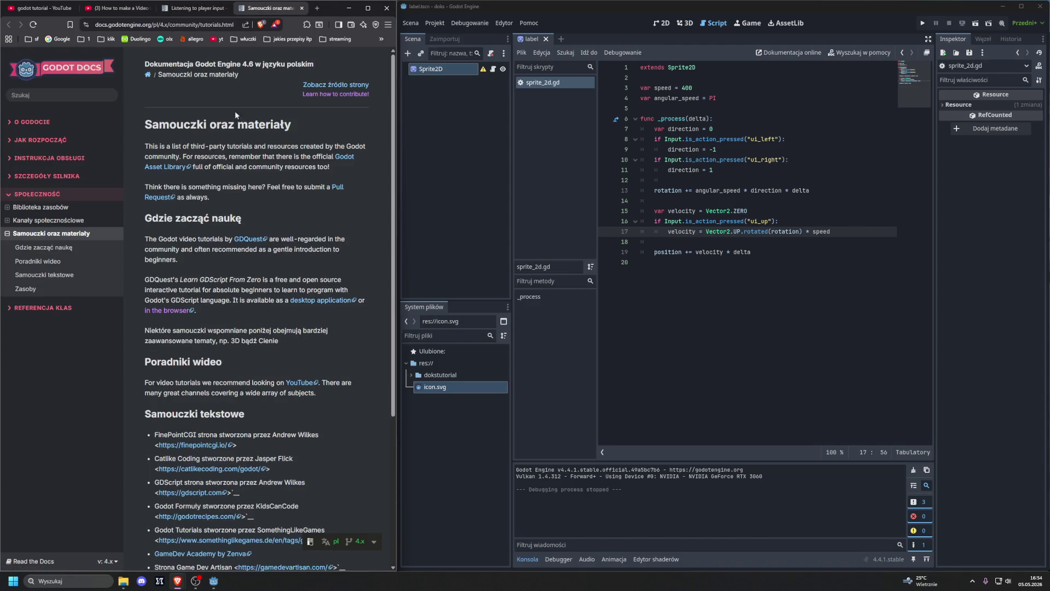
pyautogui.scroll(-3, 252, 208)
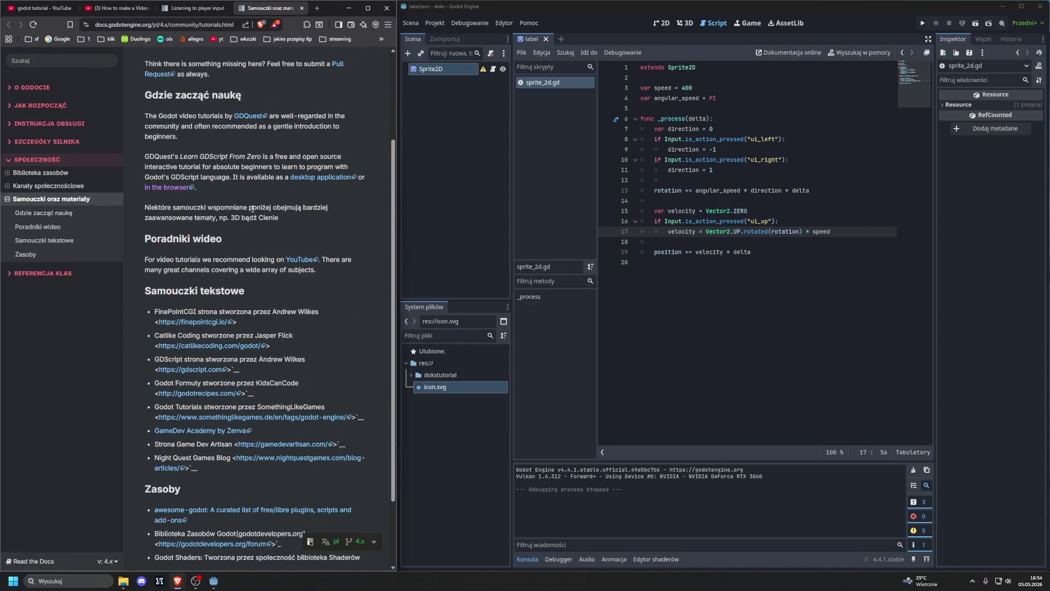
pyautogui.scroll(-2, 252, 209)
pyautogui.scroll(3, 253, 209)
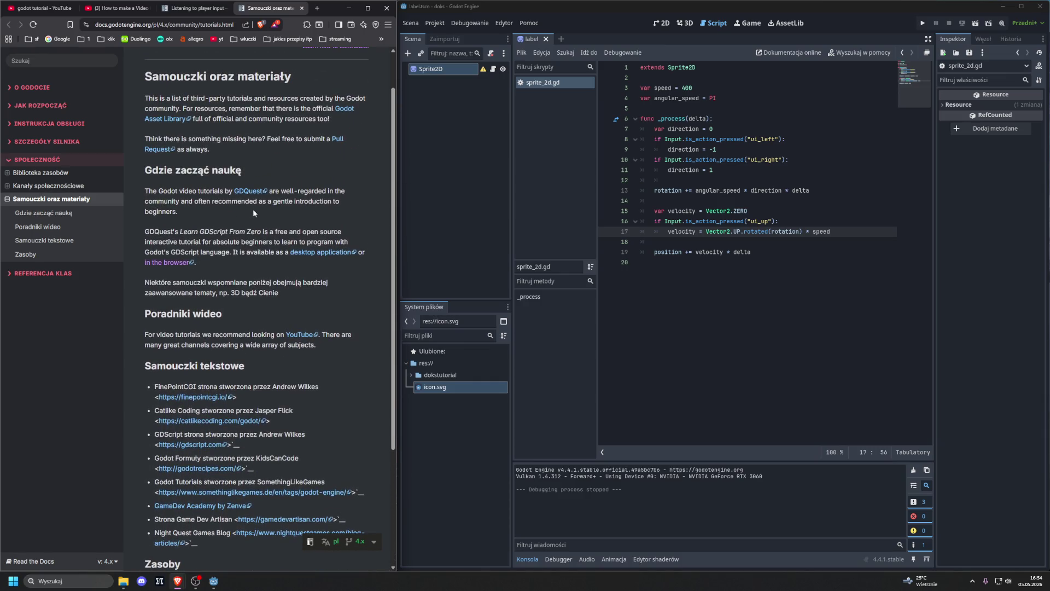
pyautogui.click(305, 335)
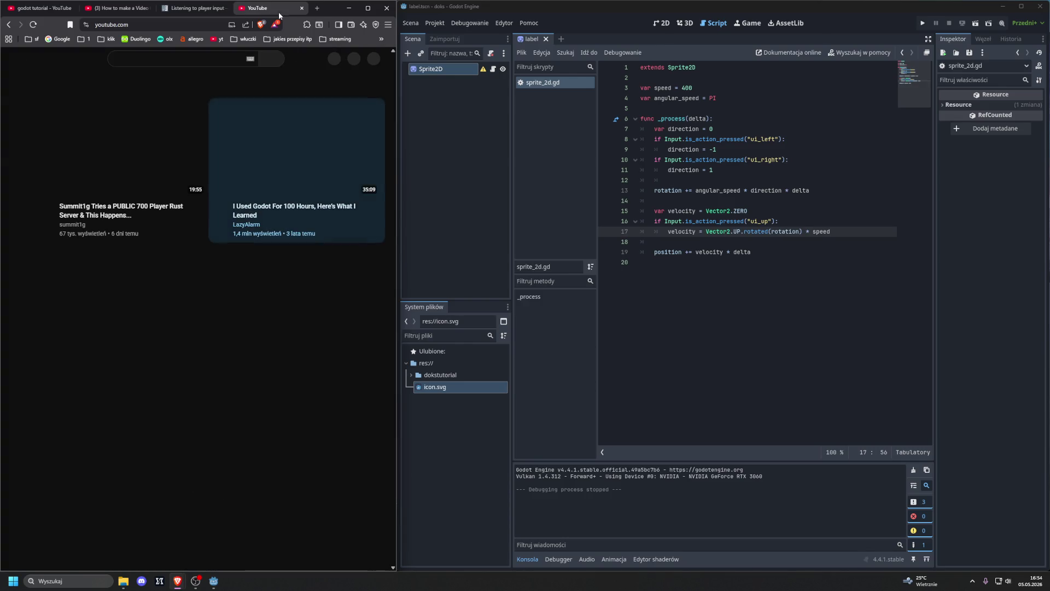
pyautogui.middleClick(266, 8)
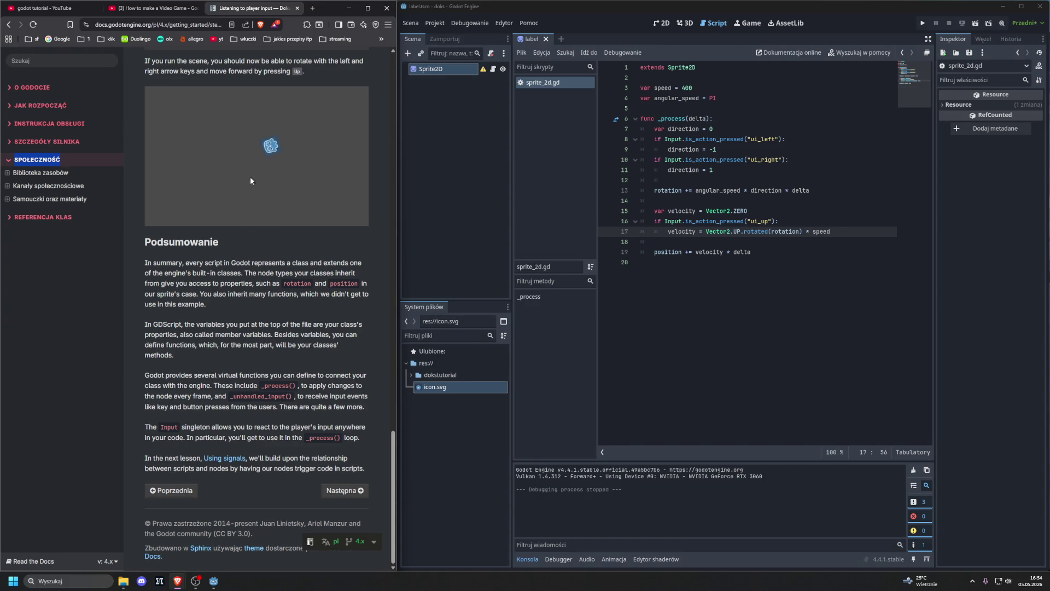
pyautogui.click(335, 492)
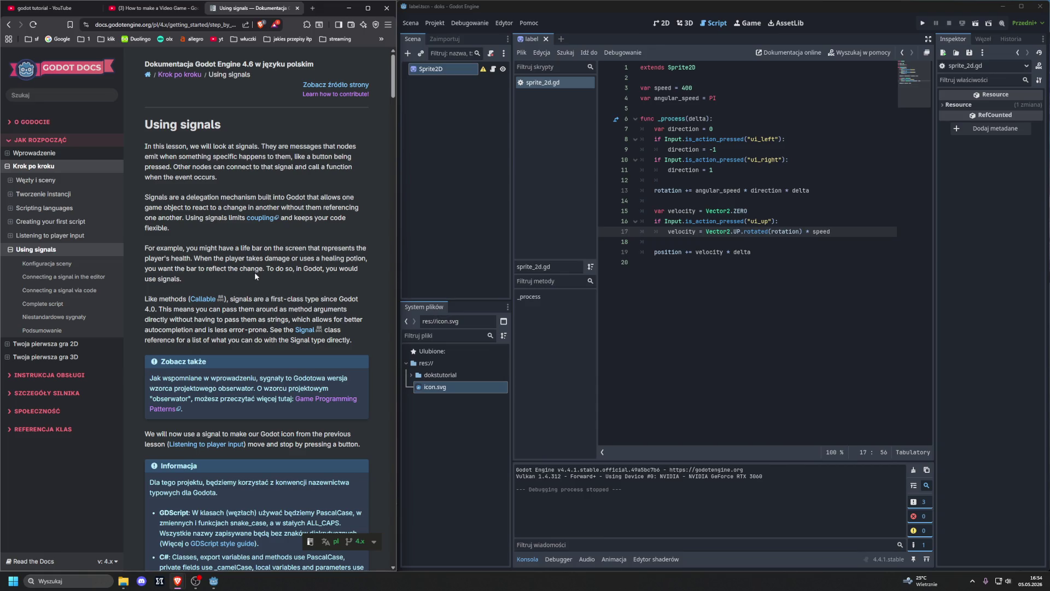
# - Scroll down through the Using signals lesson page
pyautogui.scroll(-10, 254, 271)
pyautogui.scroll(-10, 253, 273)
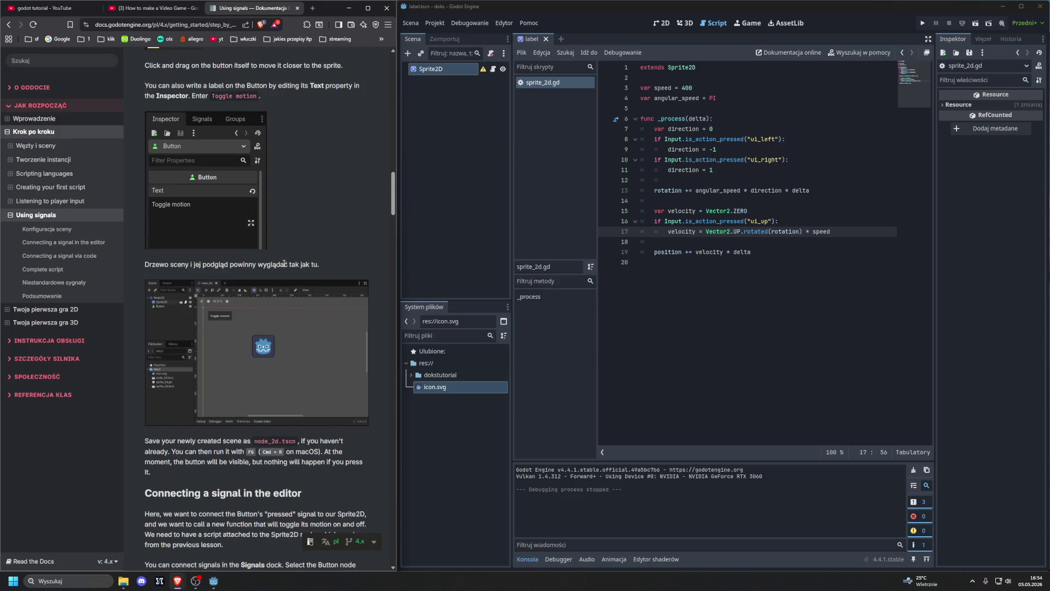
pyautogui.scroll(-15, 281, 266)
pyautogui.scroll(-15, 280, 266)
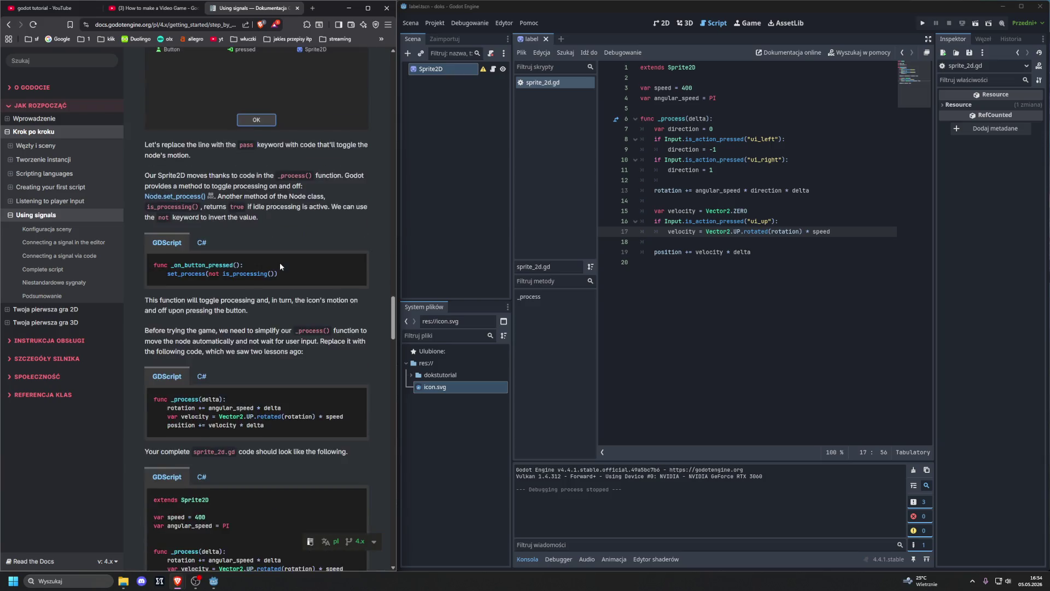
pyautogui.moveTo(395, 357)
pyautogui.mouseDown()
pyautogui.moveTo(376, 538)
pyautogui.moveTo(369, 253)
pyautogui.moveTo(350, 127)
pyautogui.moveTo(362, 70)
pyautogui.mouseUp()
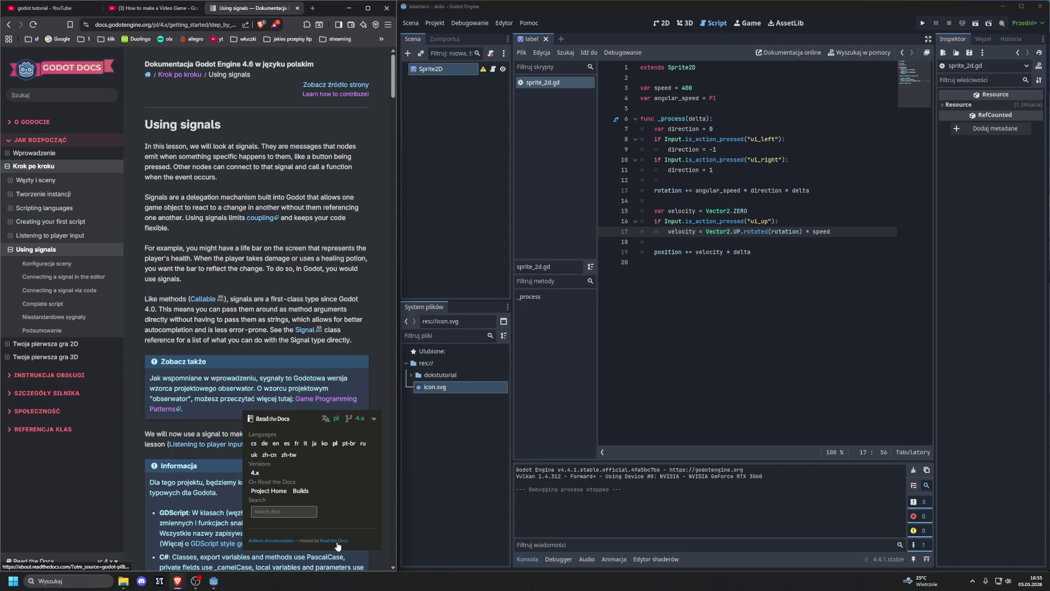
# - Dismiss the Read the Docs version panel and scroll on to the Konfiguracja sceny section
pyautogui.click(370, 379)
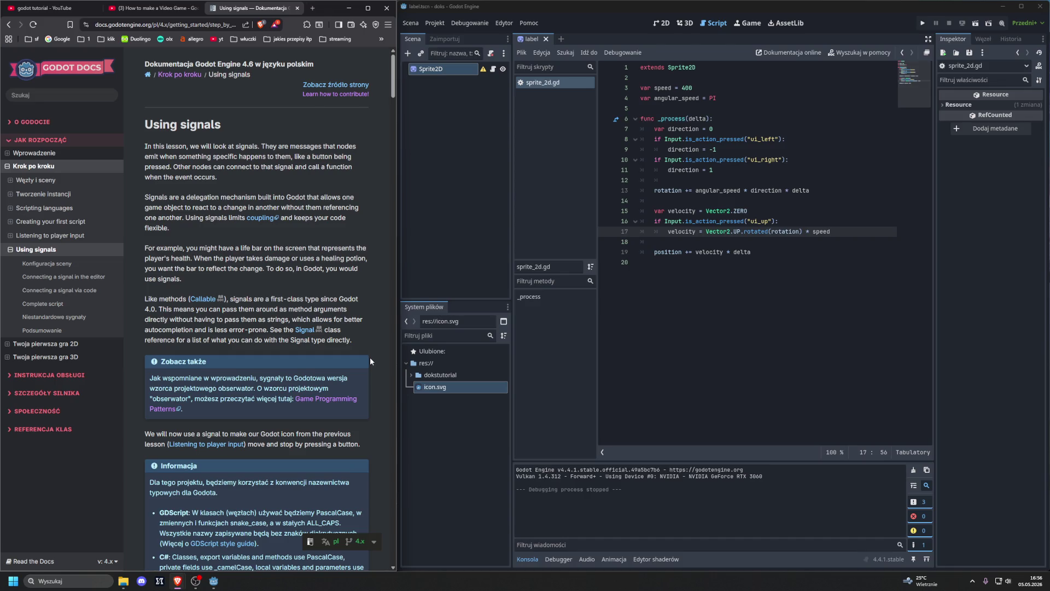
pyautogui.scroll(-5, 361, 353)
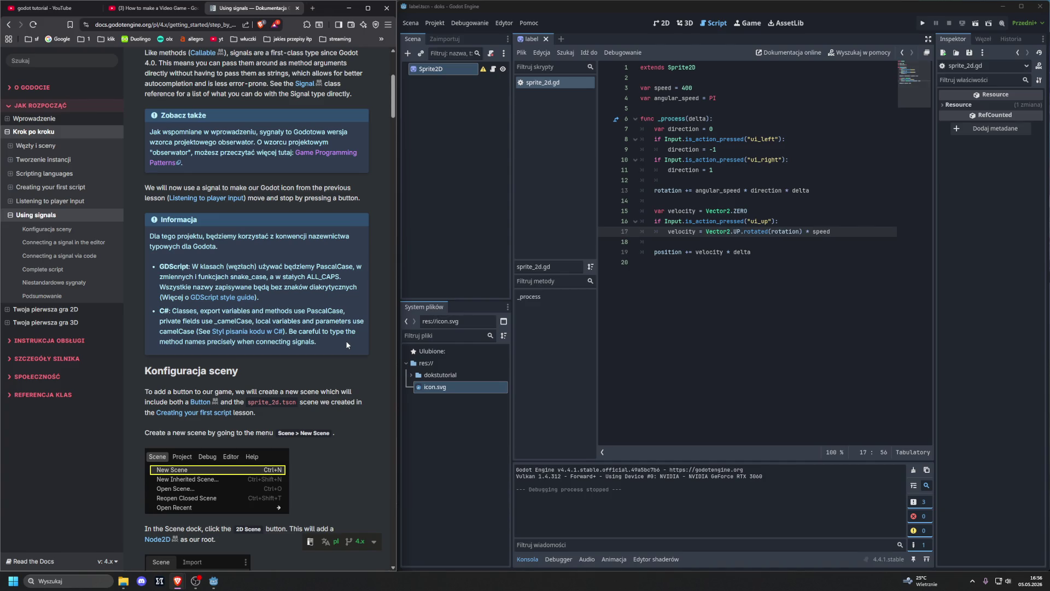
pyautogui.scroll(-2, 345, 340)
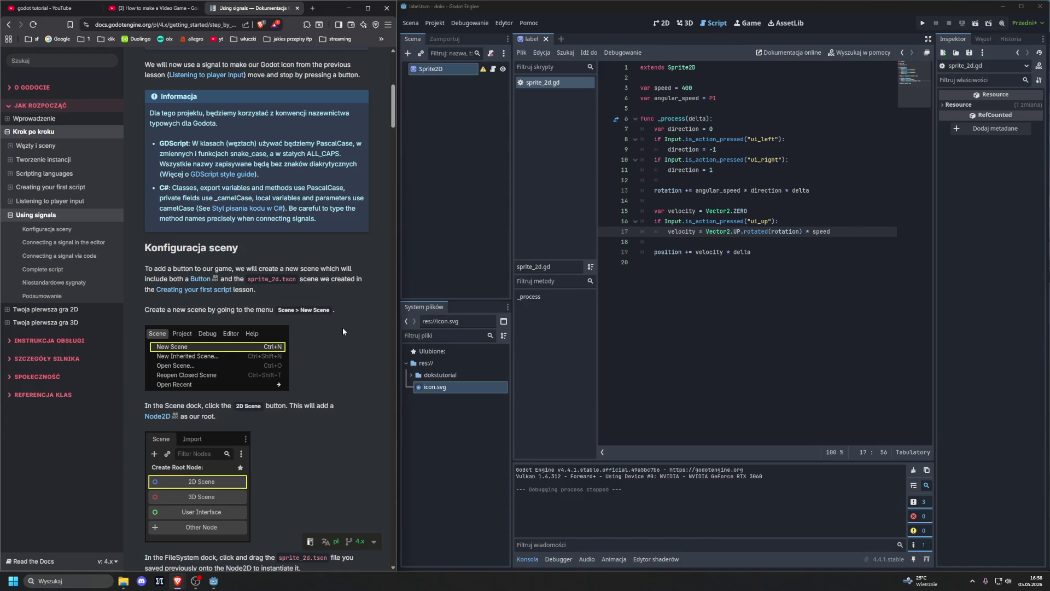
pyautogui.scroll(-2, 257, 344)
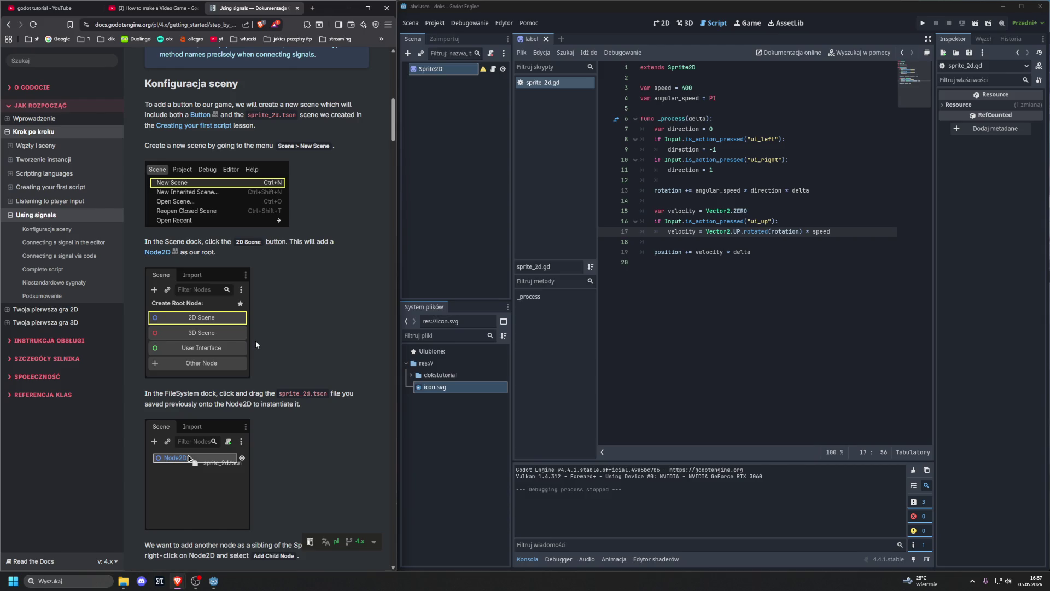
# - Create a new scene from the Scene menu and give it a Node2D root via Scena 2D
pyautogui.click(471, 213)
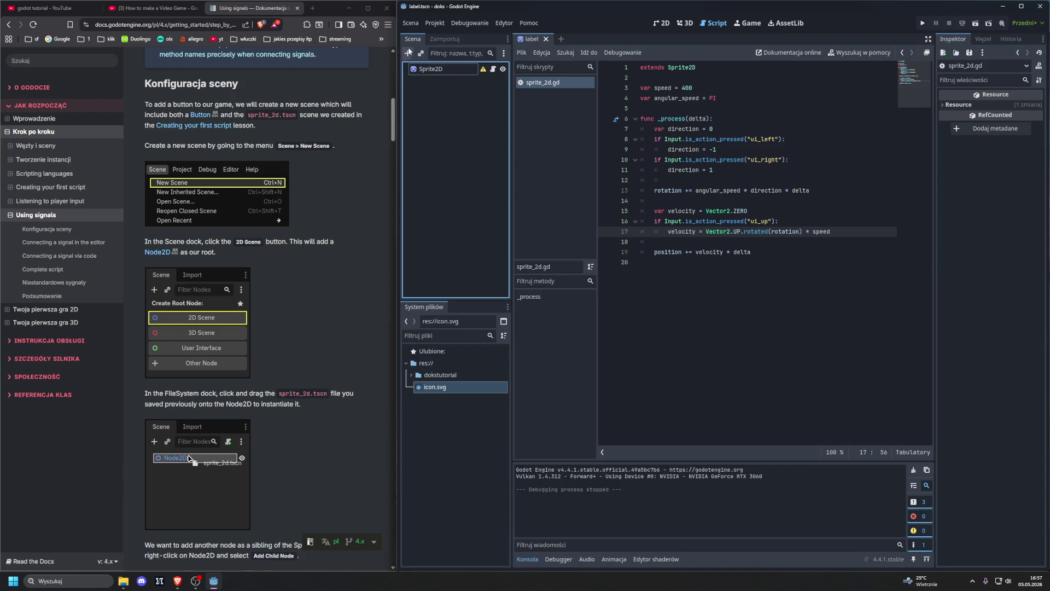
pyautogui.click(410, 23)
pyautogui.click(418, 34)
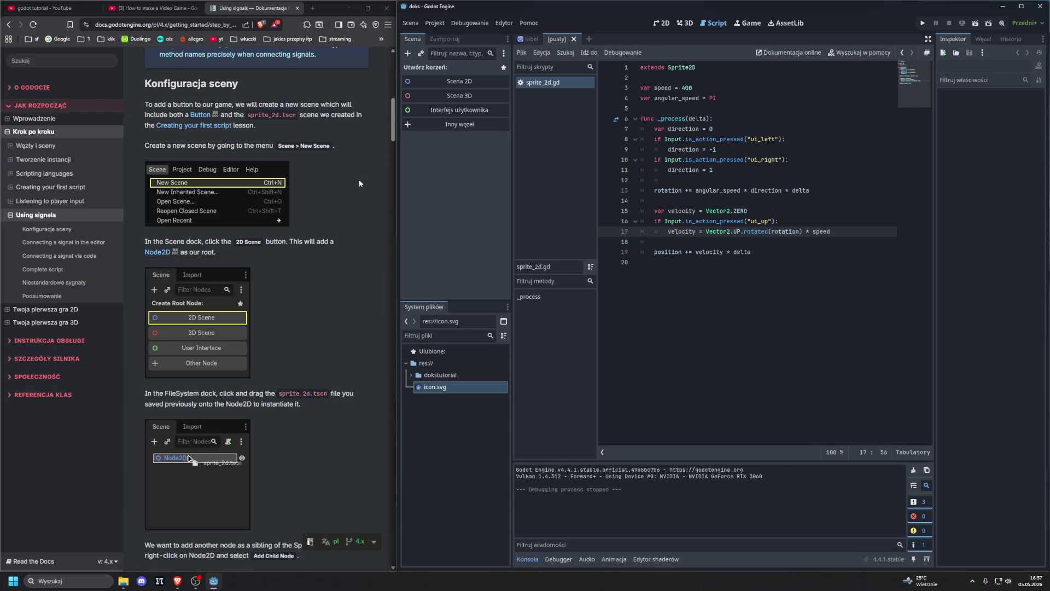
pyautogui.click(426, 83)
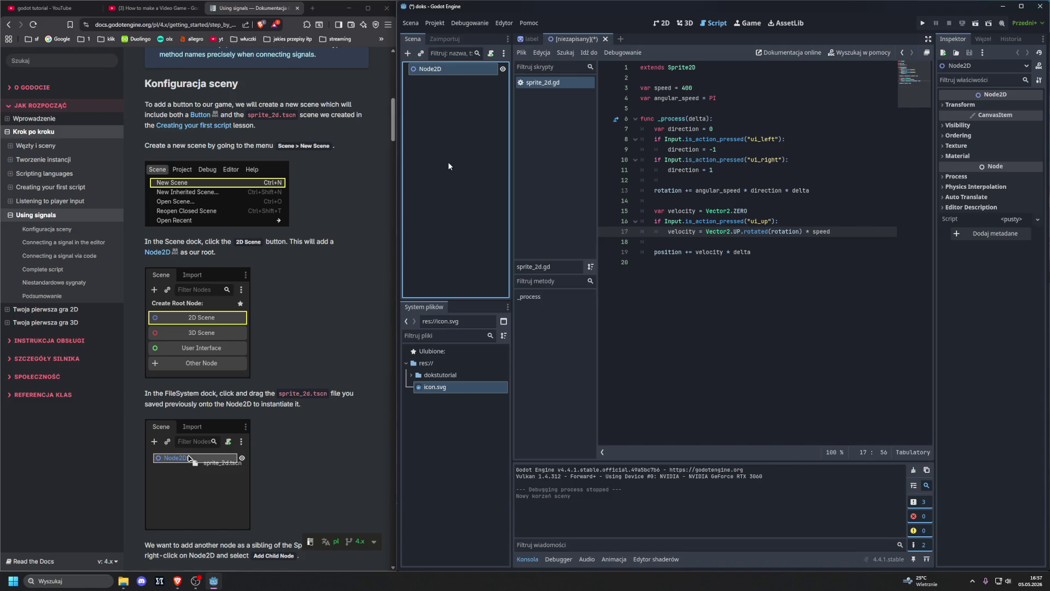
# - Switch between the label scene and the new scene, trying to carry Sprite2D across
pyautogui.click(523, 41)
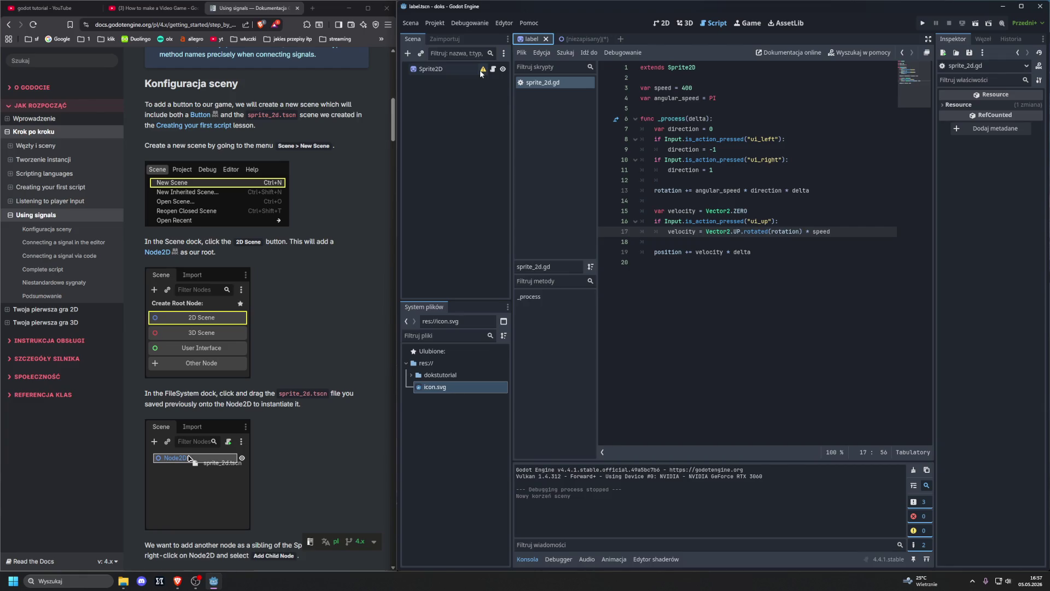
pyautogui.moveTo(483, 70)
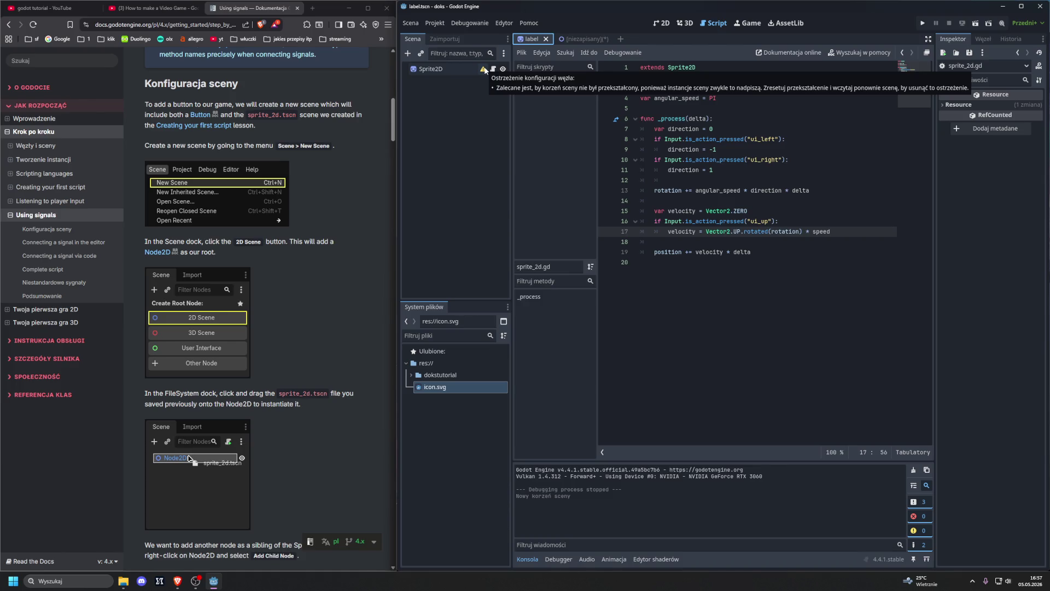
pyautogui.click(477, 69)
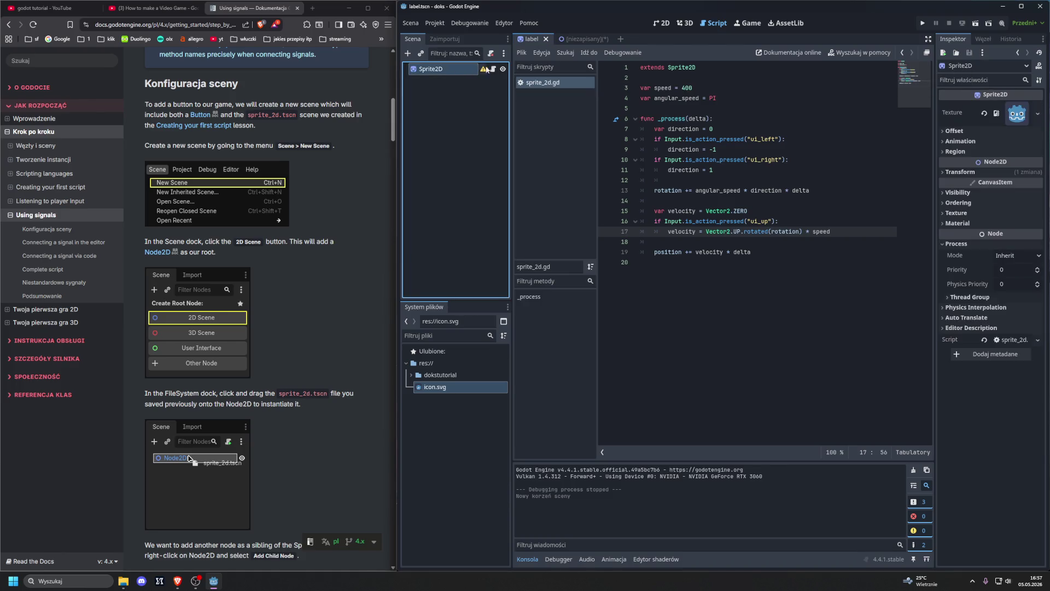
pyautogui.click(583, 39)
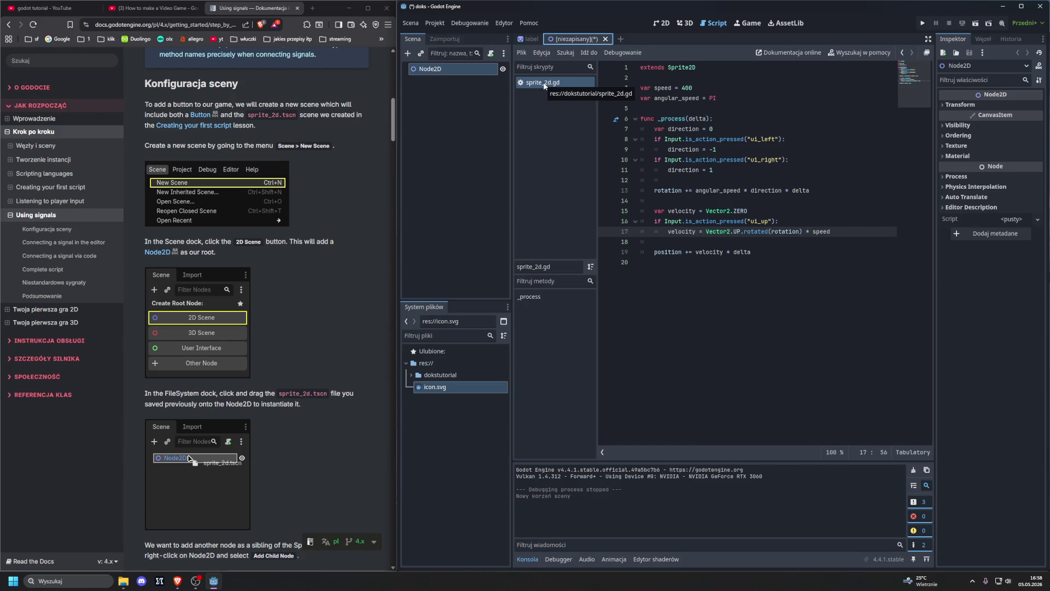
pyautogui.click(527, 39)
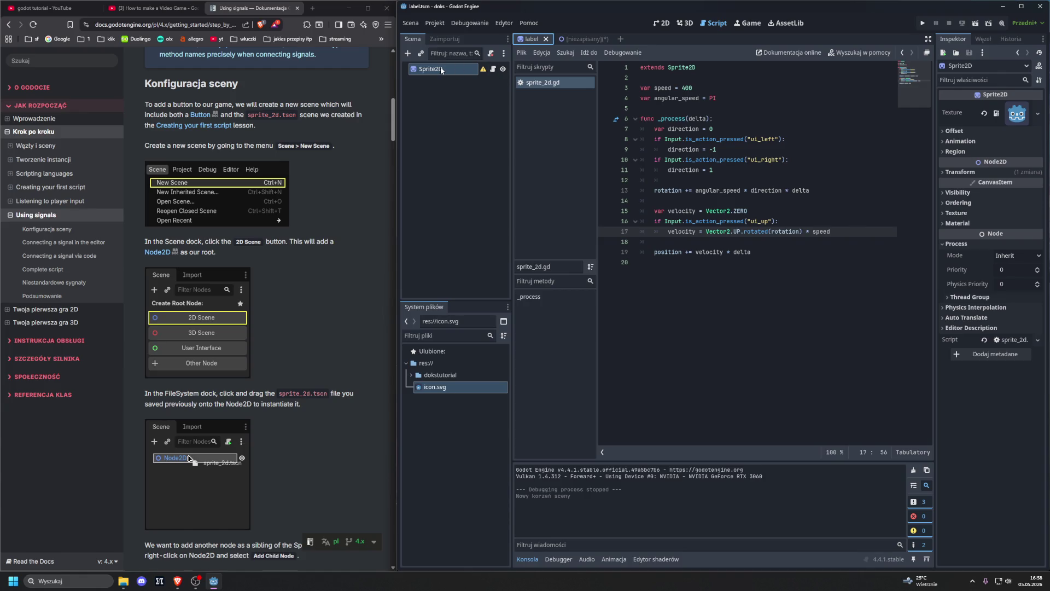
pyautogui.moveTo(455, 80); pyautogui.dragTo(452, 77)
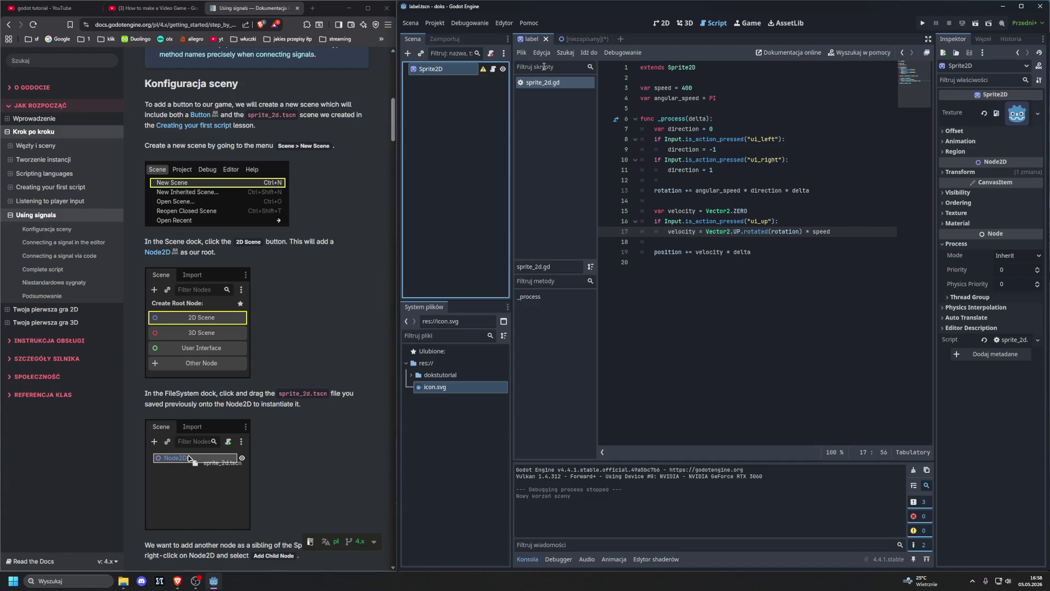
pyautogui.scroll(-3, 294, 187)
pyautogui.scroll(1, 294, 191)
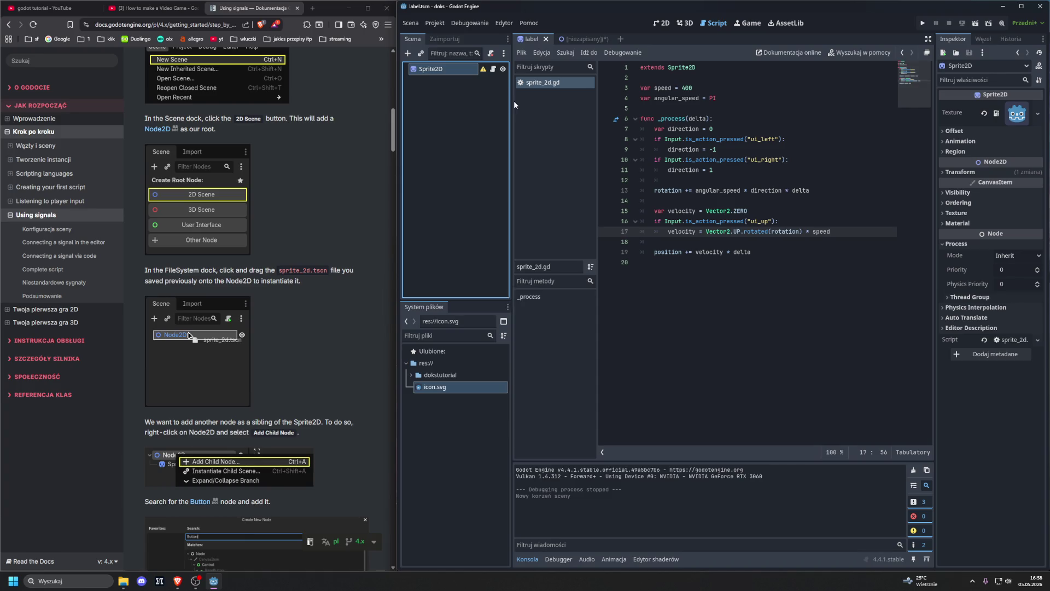
pyautogui.click(575, 39)
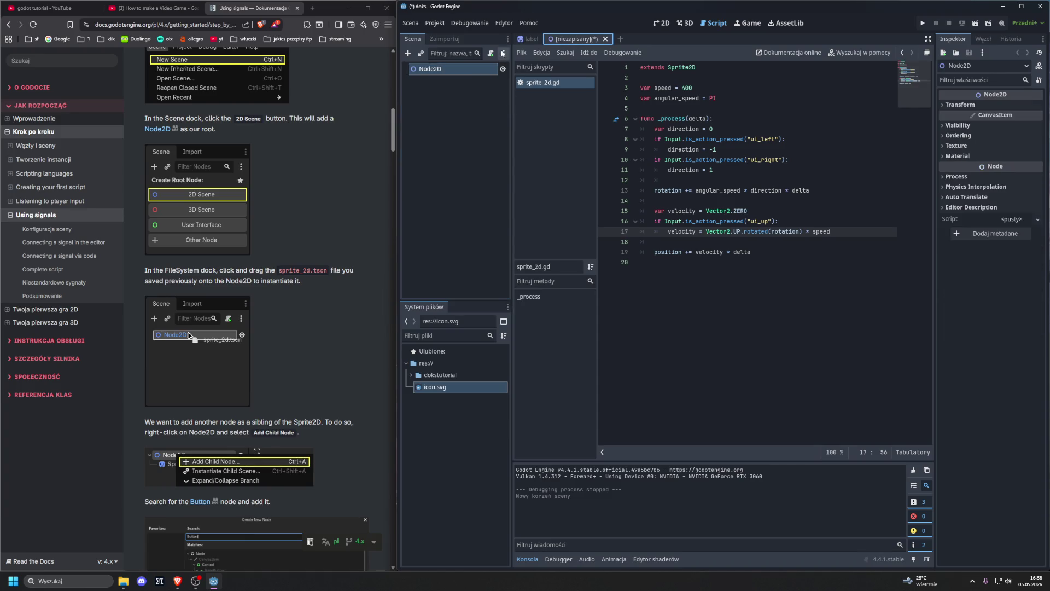
pyautogui.click(530, 40)
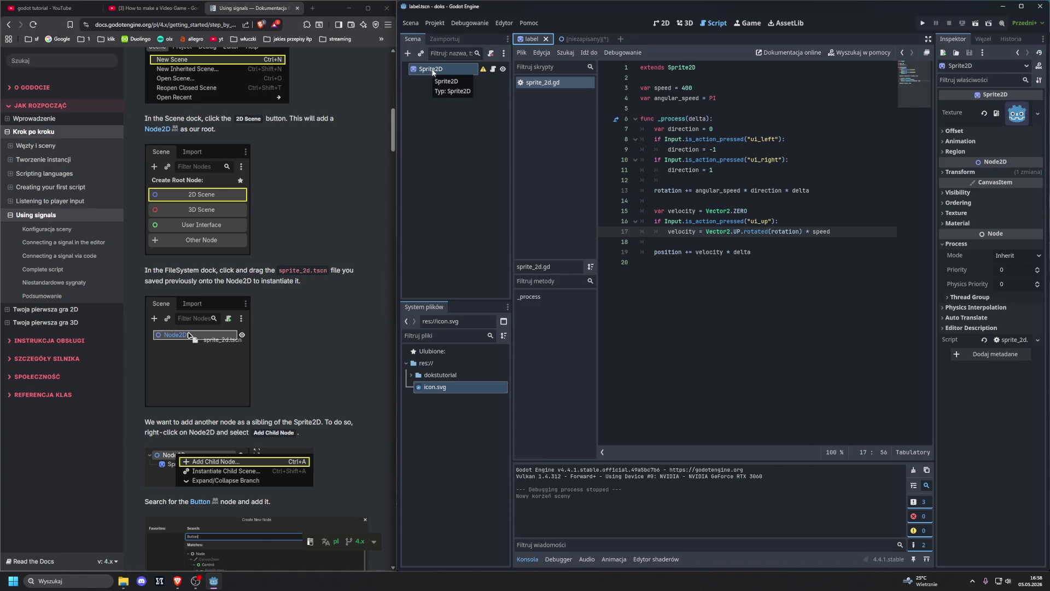
pyautogui.click(579, 42)
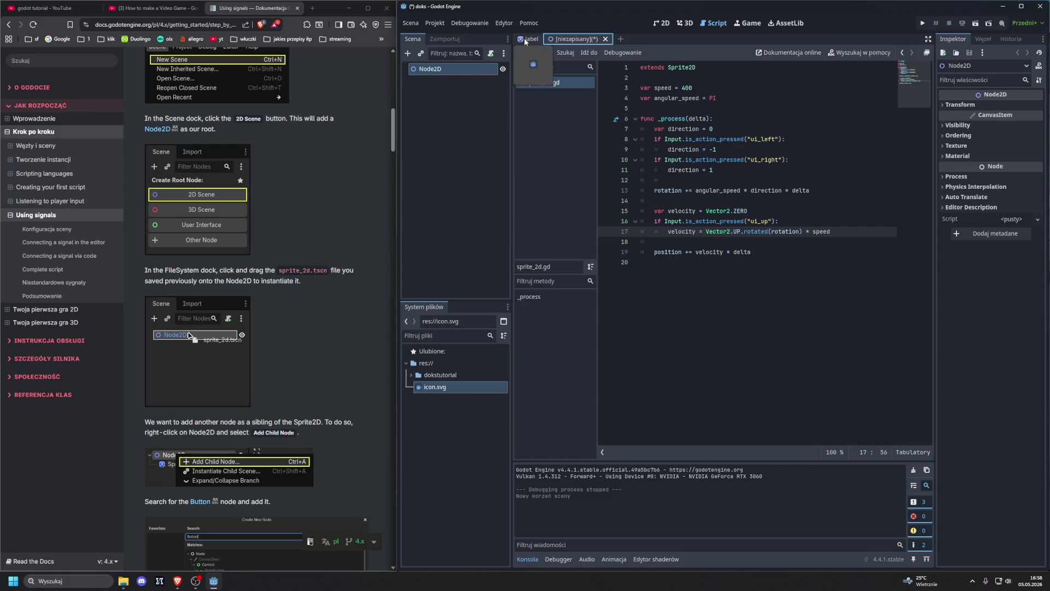
# - Attach sprite_2d.gd to the Node2D root and retype the '* speed' multiplier on line 17
pyautogui.moveTo(537, 84); pyautogui.dragTo(452, 72)
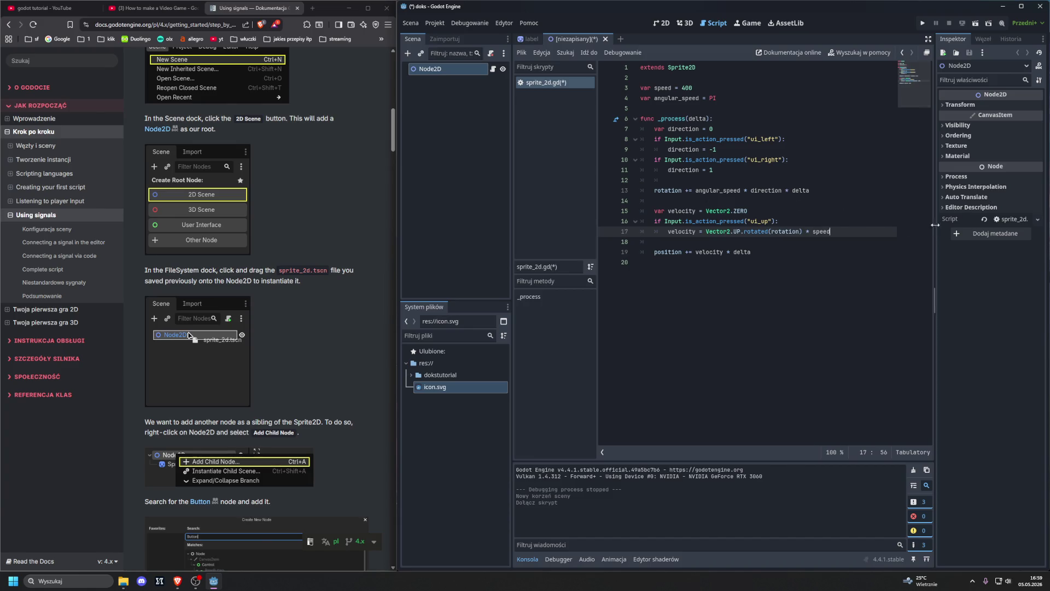
pyautogui.press('BackSpace')
pyautogui.press('BackSpace')
pyautogui.press('BackSpace')
pyautogui.write('* speed')
# - Open and dismiss the code editor's context menu, then scroll down the script
pyautogui.rightClick(810, 294)
pyautogui.click(768, 302)
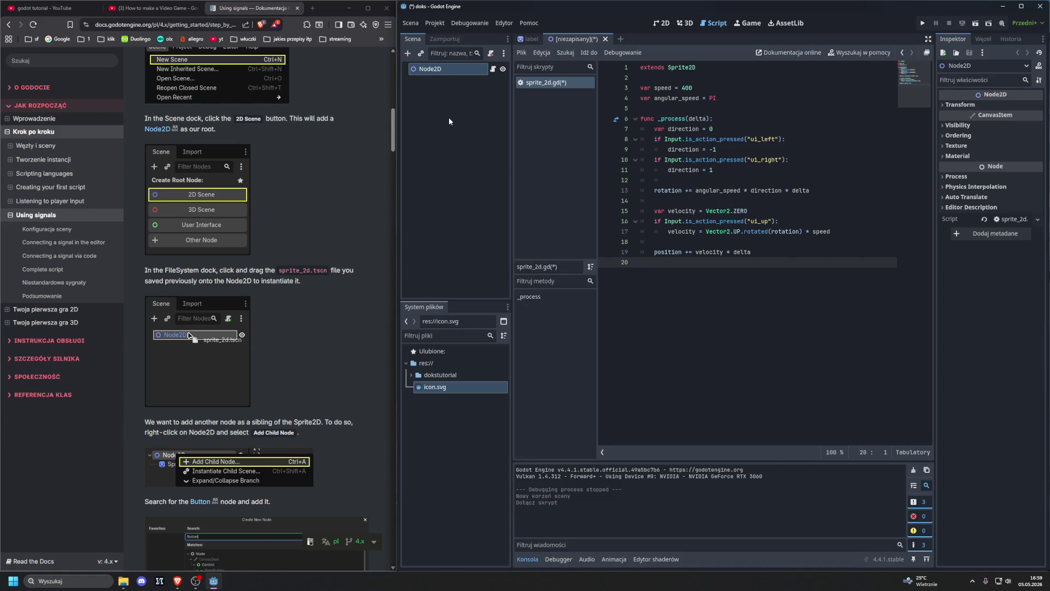
pyautogui.scroll(-6, 255, 235)
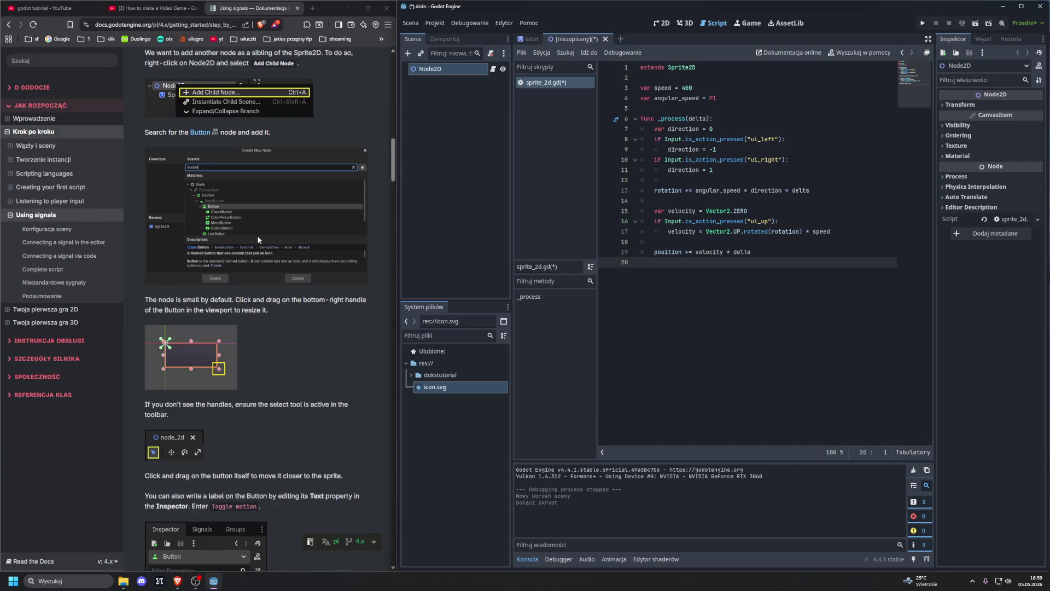
pyautogui.scroll(3, 258, 240)
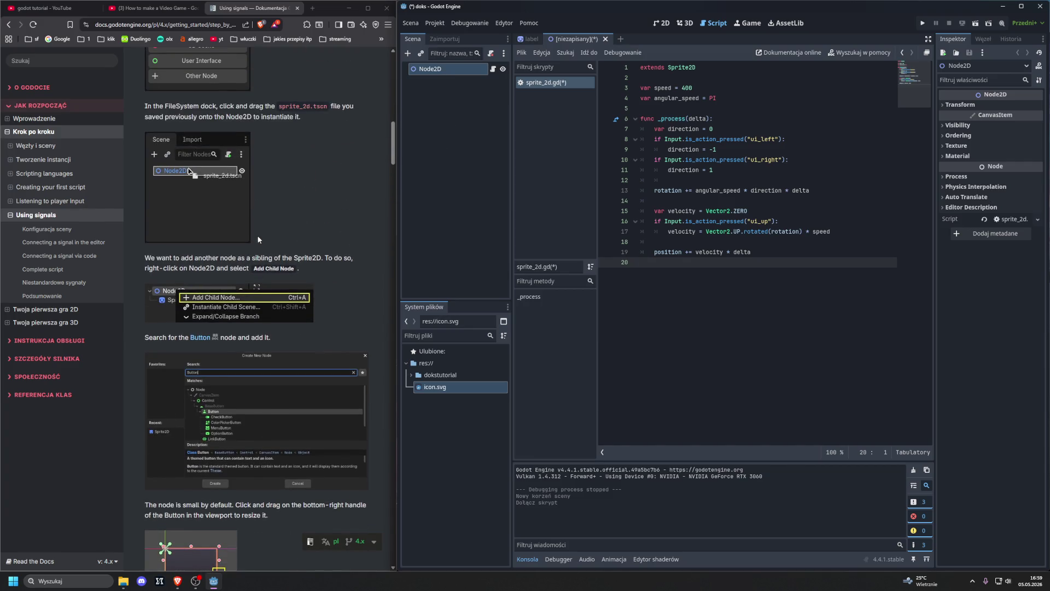
pyautogui.scroll(1, 257, 239)
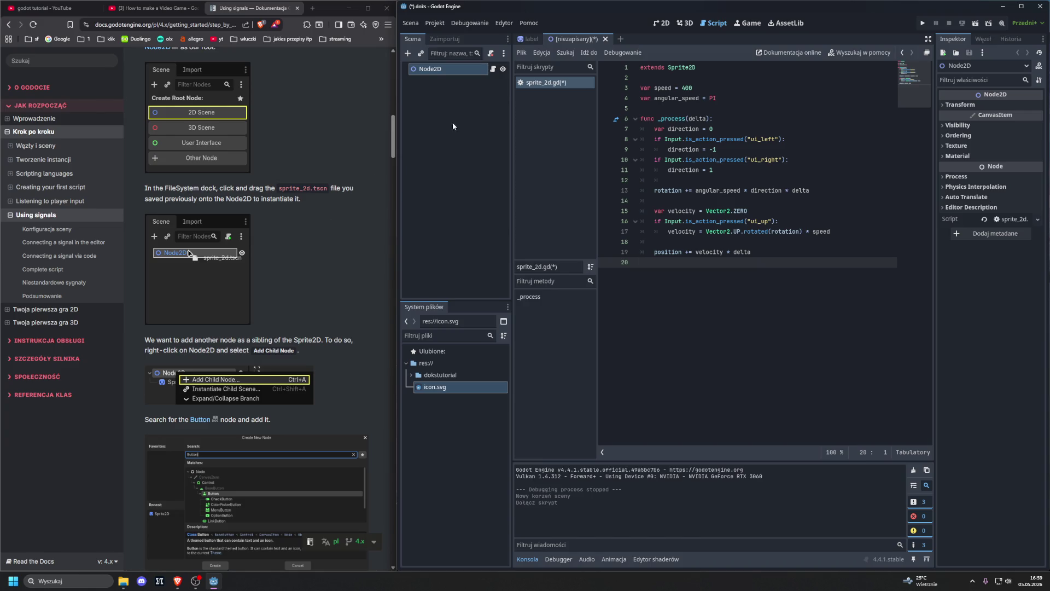
pyautogui.click(531, 39)
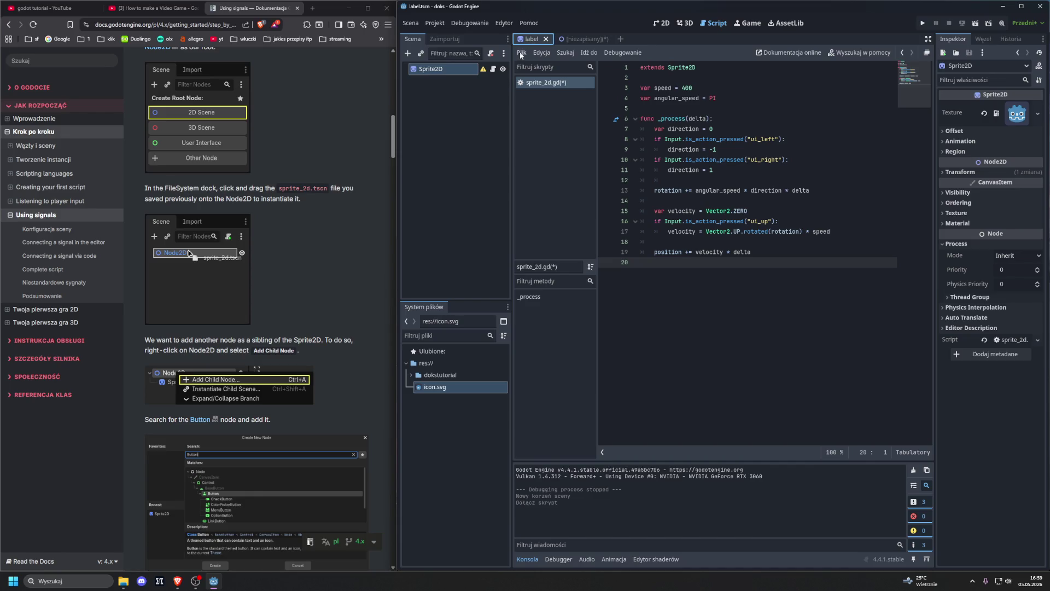
pyautogui.click(566, 40)
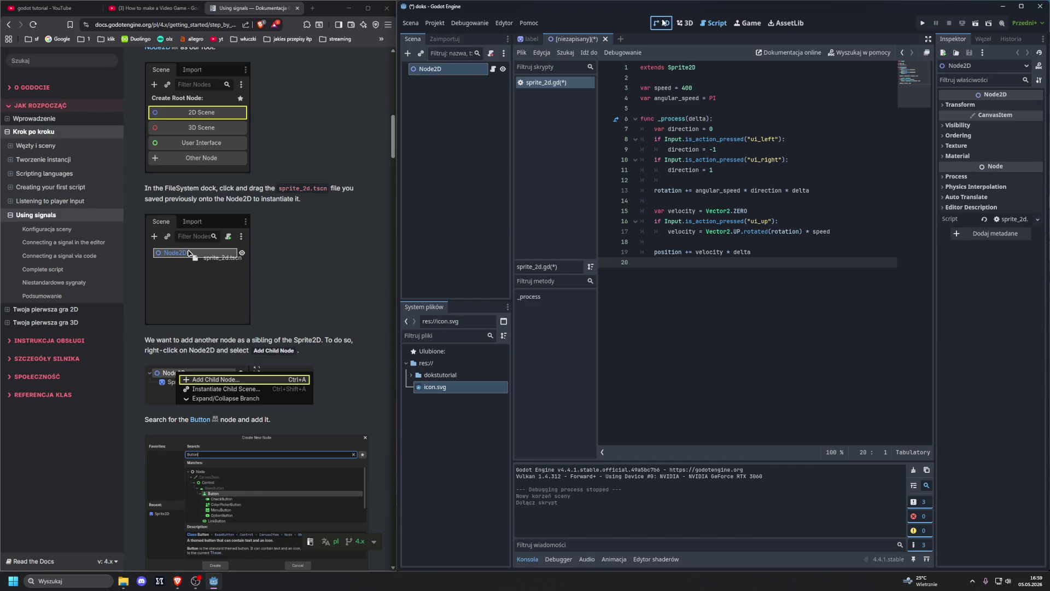
# - Switch the editor from the Script view to the 2D workspace
pyautogui.click(663, 23)
pyautogui.click(685, 23)
pyautogui.click(658, 25)
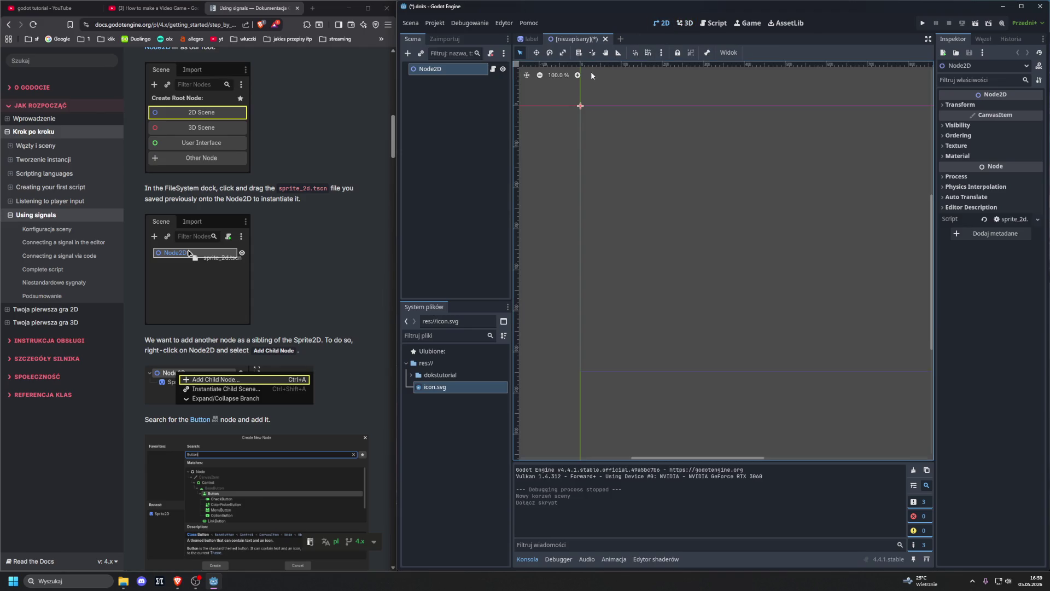
# - Try dragging Sprite2D from the label scene into the new scene, then clear the Node2D root's script
pyautogui.click(531, 39)
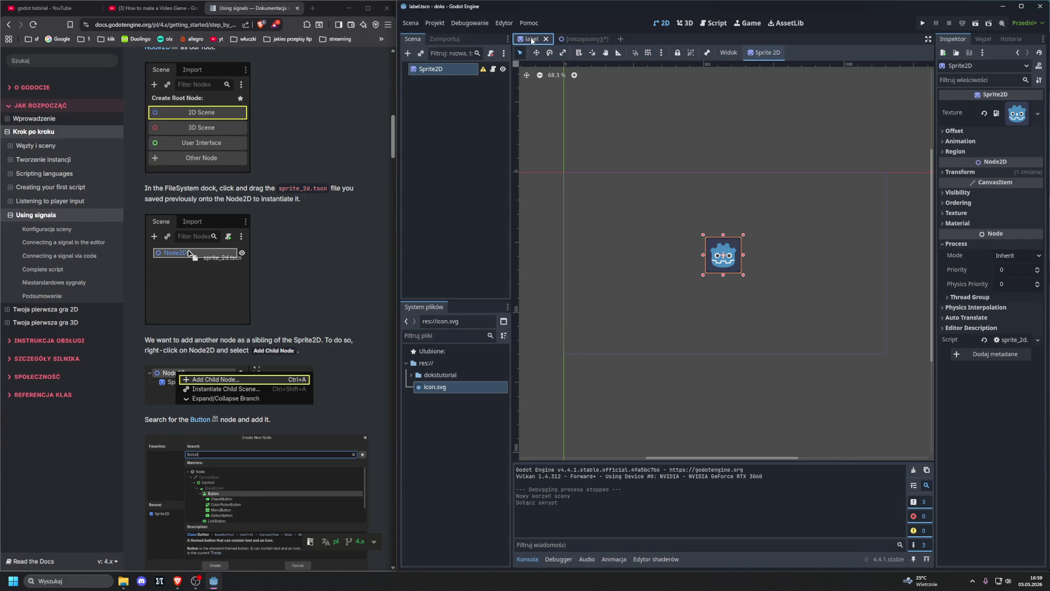
pyautogui.click(575, 39)
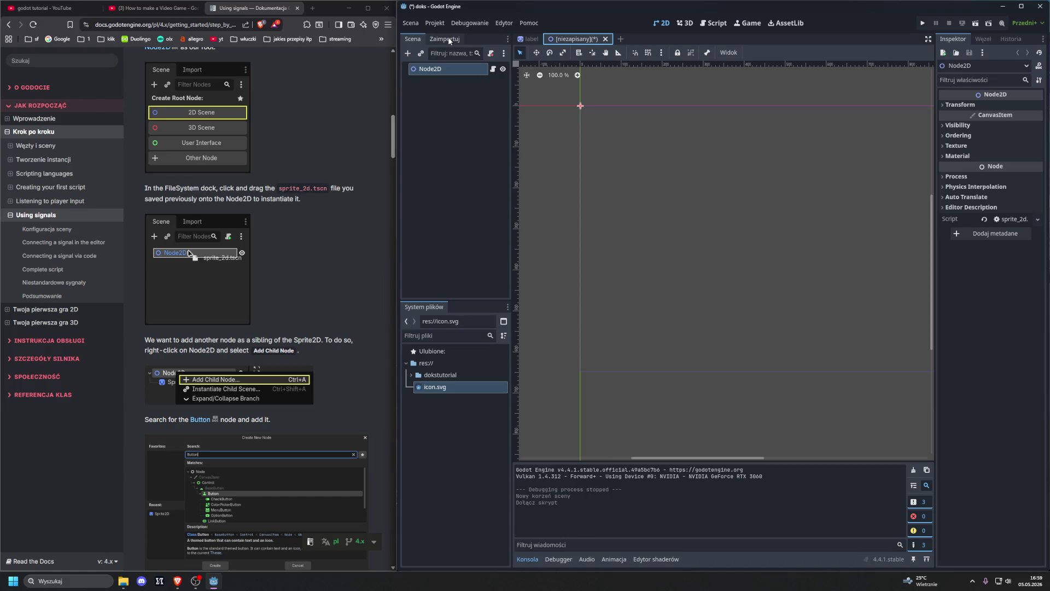
pyautogui.click(530, 41)
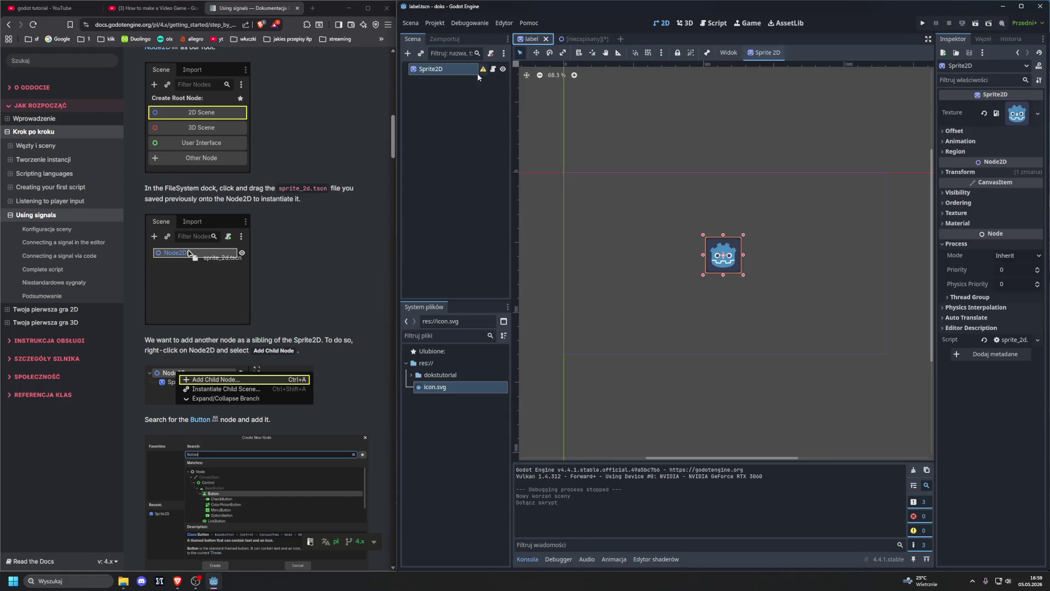
pyautogui.moveTo(432, 69); pyautogui.dragTo(575, 40)
pyautogui.click(574, 40)
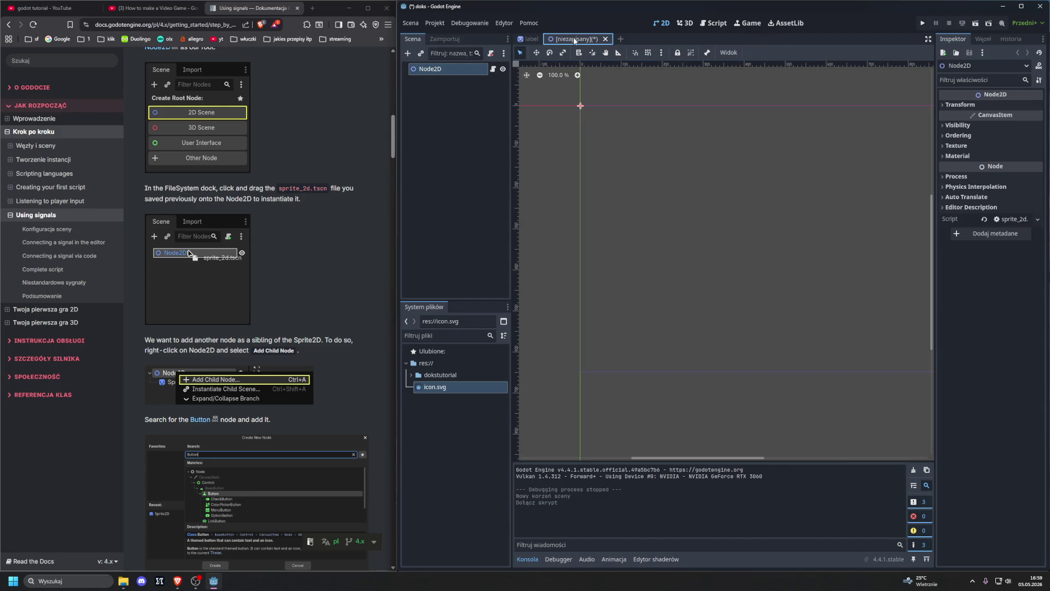
pyautogui.click(984, 219)
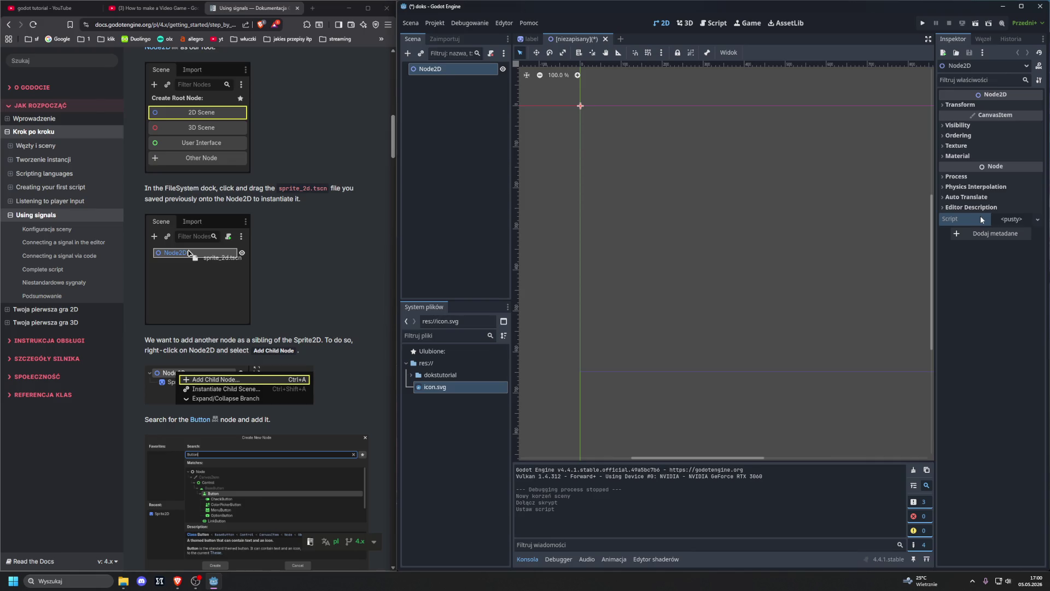
pyautogui.click(532, 40)
pyautogui.click(551, 41)
pyautogui.click(532, 40)
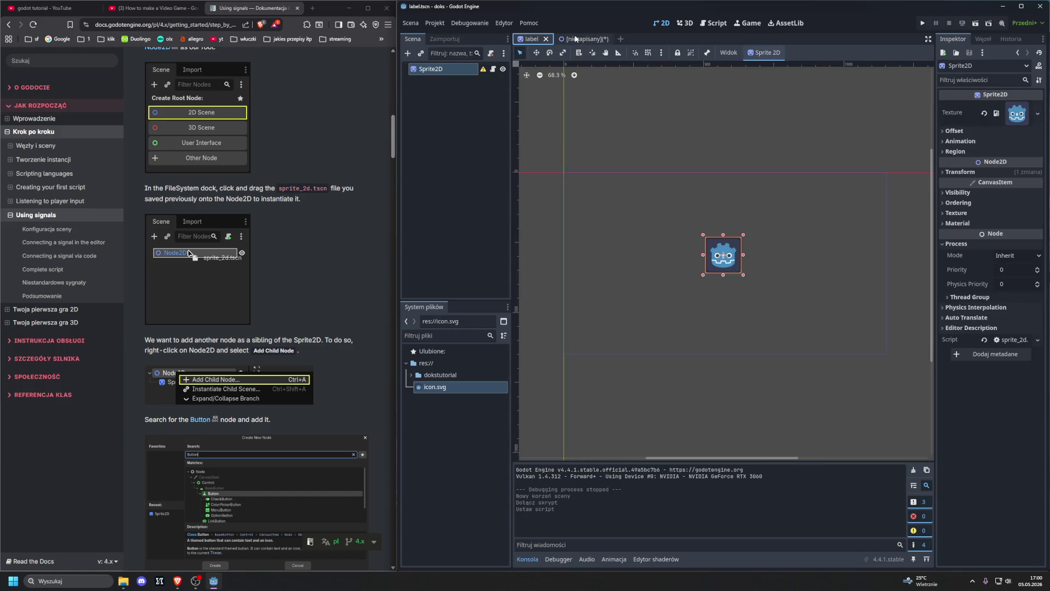
pyautogui.click(575, 39)
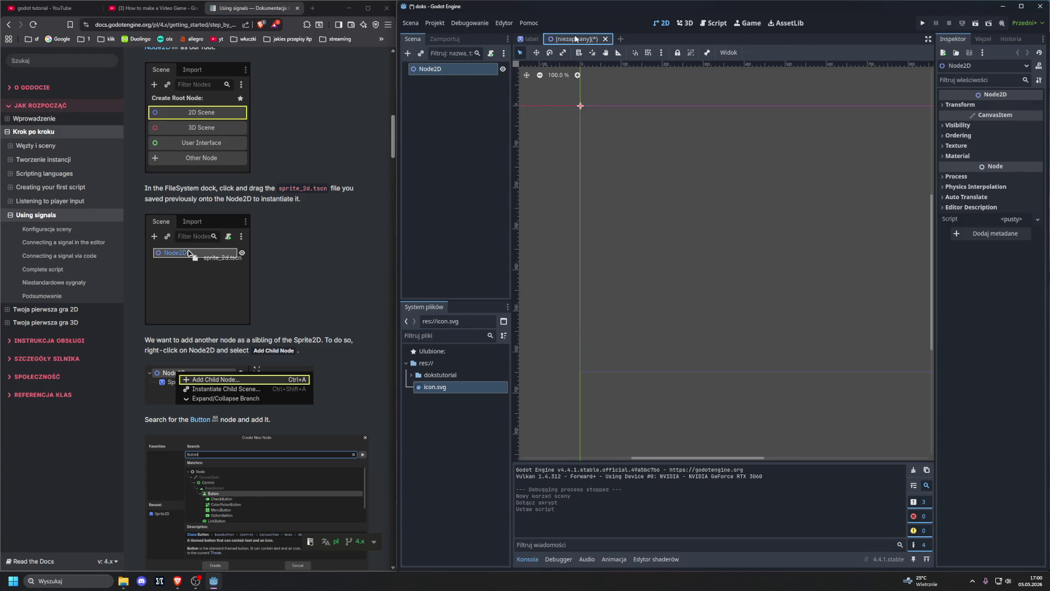
pyautogui.click(528, 39)
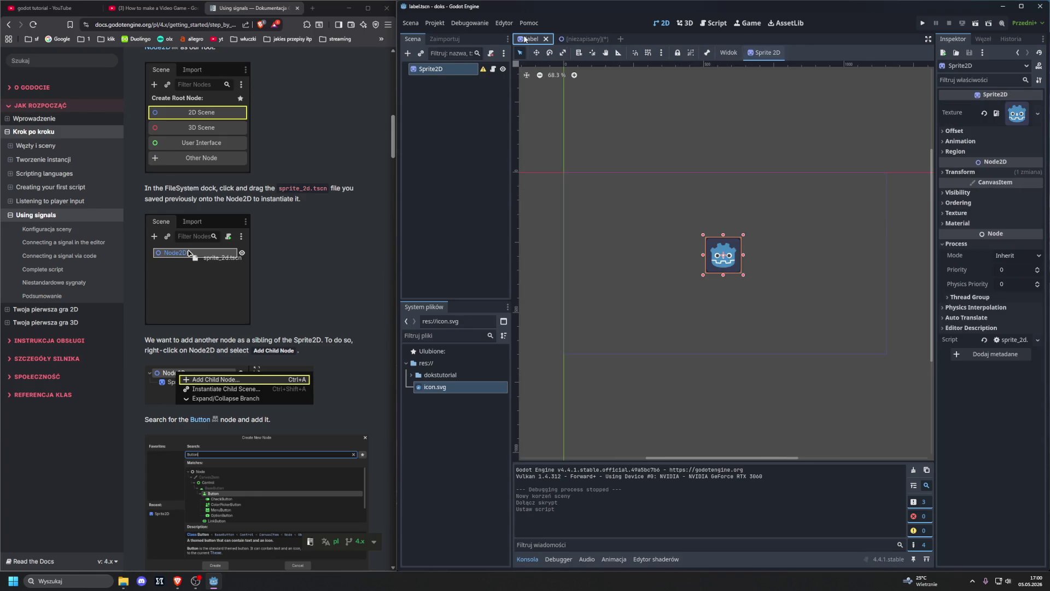
pyautogui.click(573, 40)
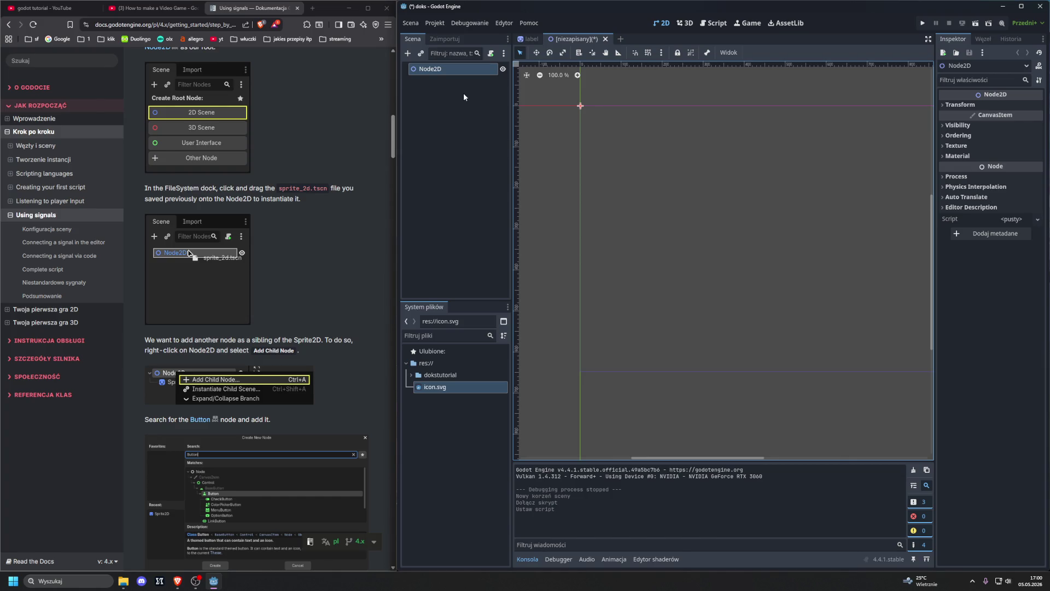
pyautogui.click(464, 37)
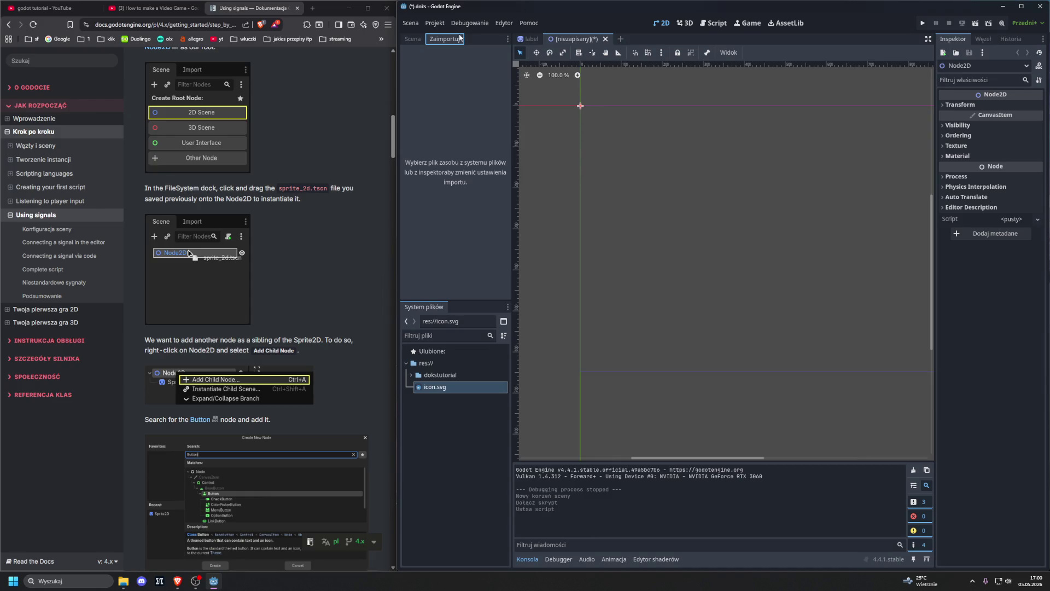
pyautogui.click(525, 39)
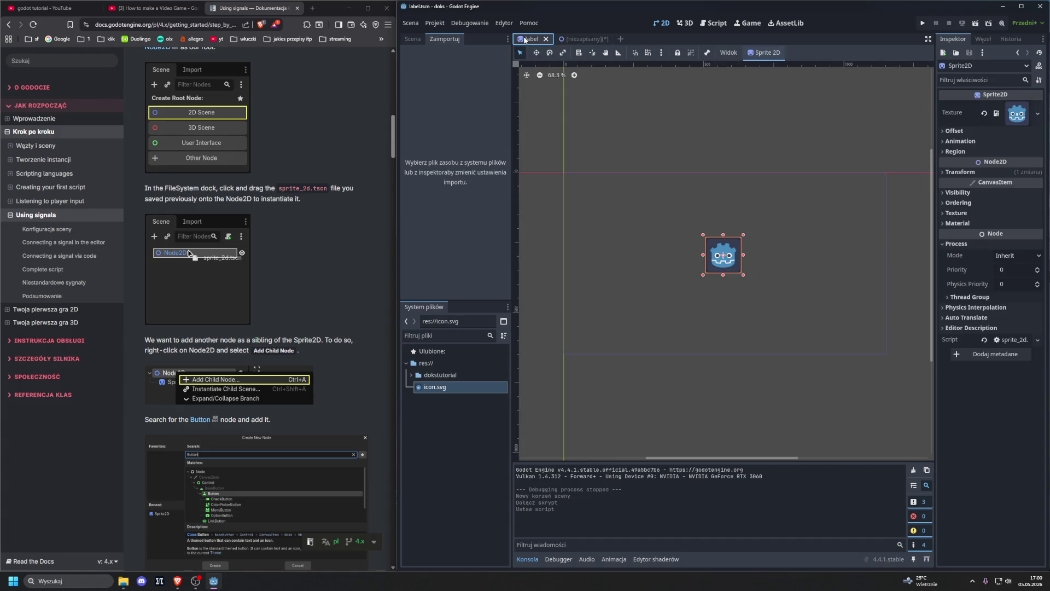
pyautogui.click(580, 38)
pyautogui.click(413, 39)
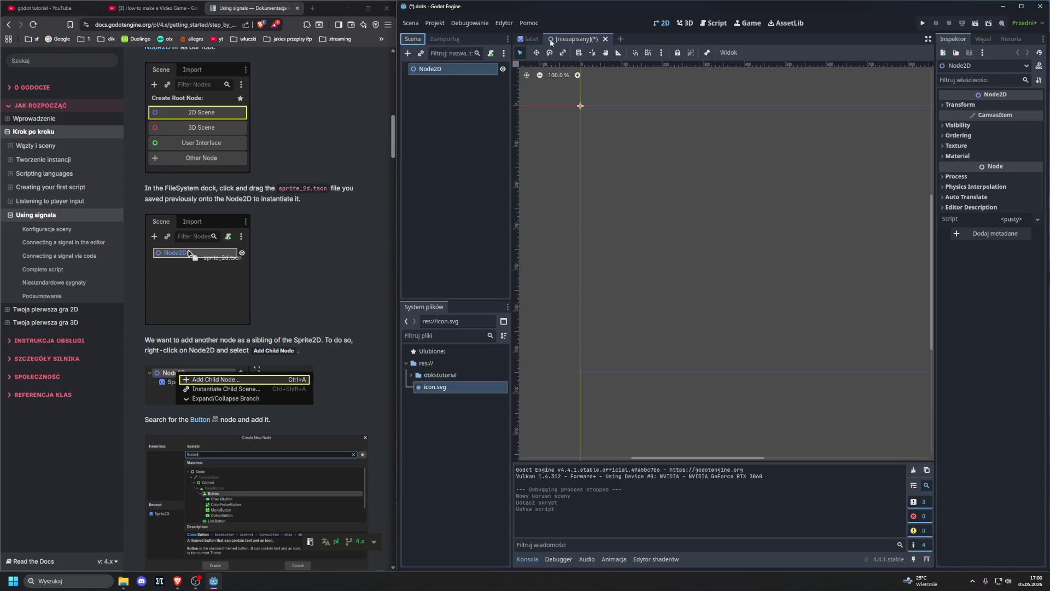
pyautogui.click(529, 39)
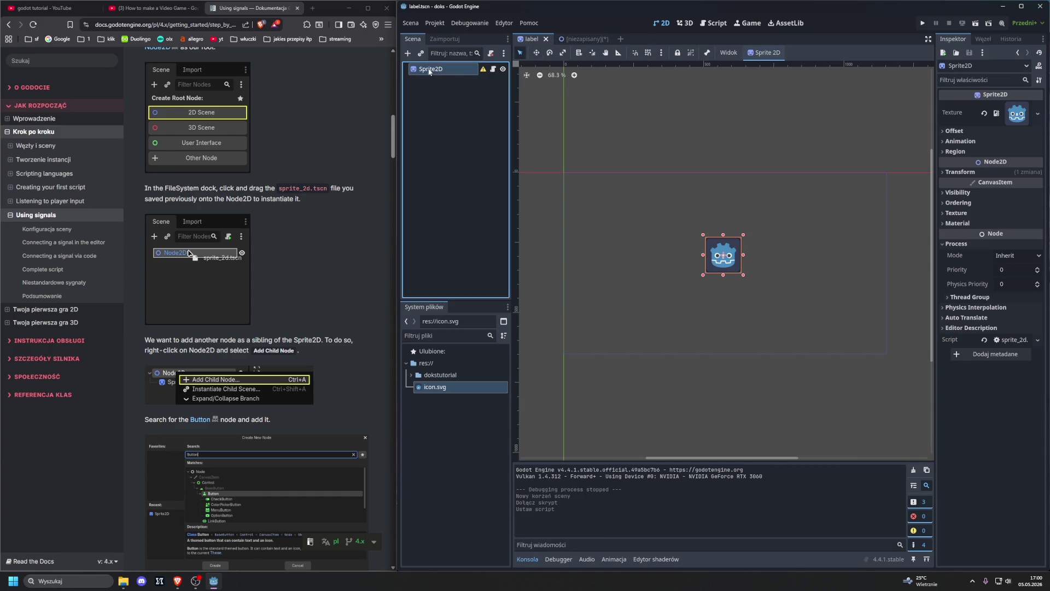
pyautogui.click(577, 39)
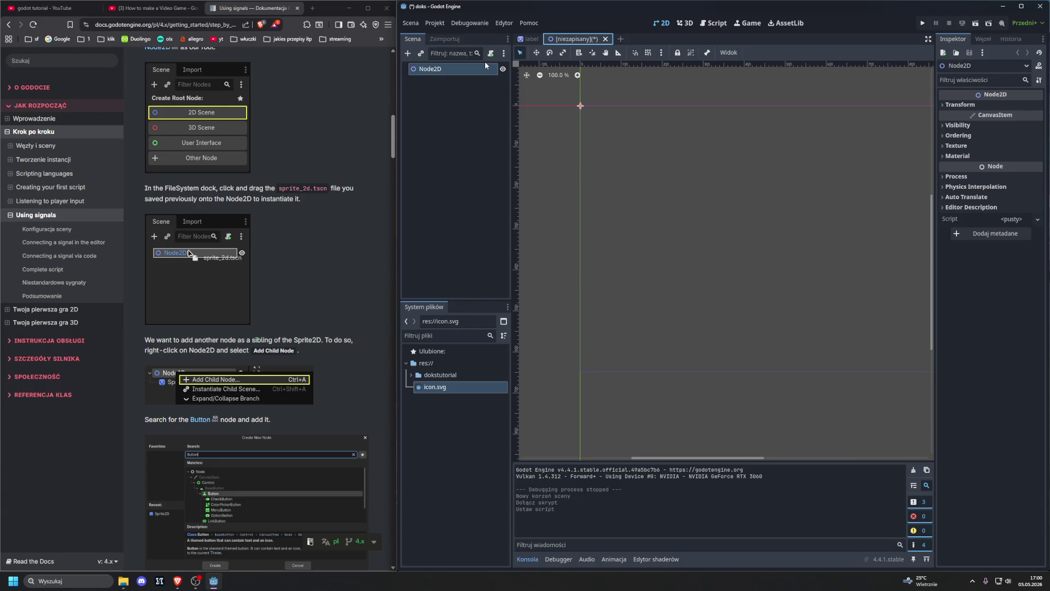
pyautogui.scroll(-4, 355, 176)
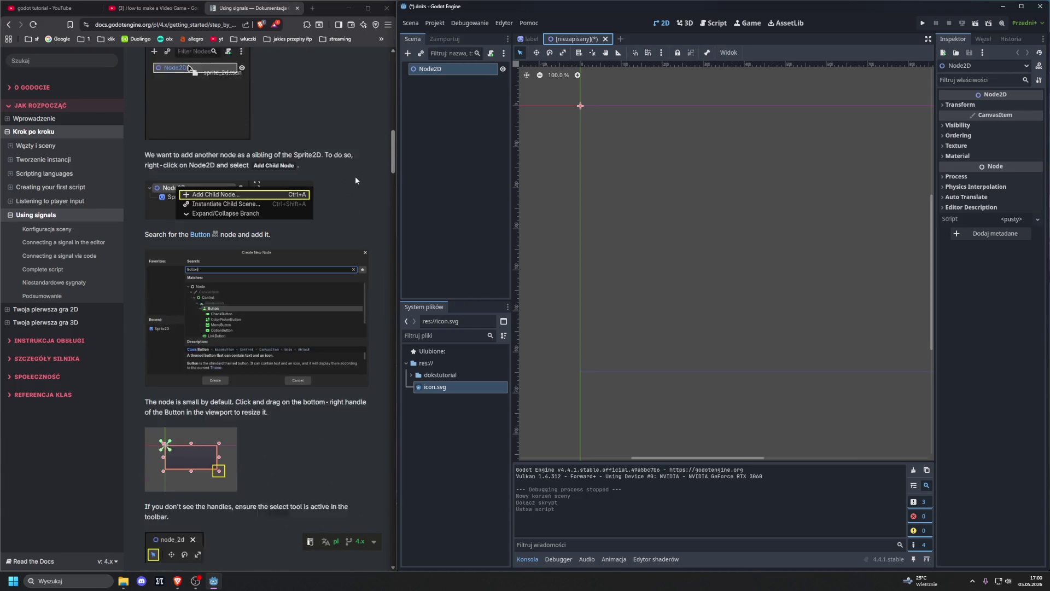
pyautogui.scroll(4, 356, 176)
pyautogui.rightClick(442, 69)
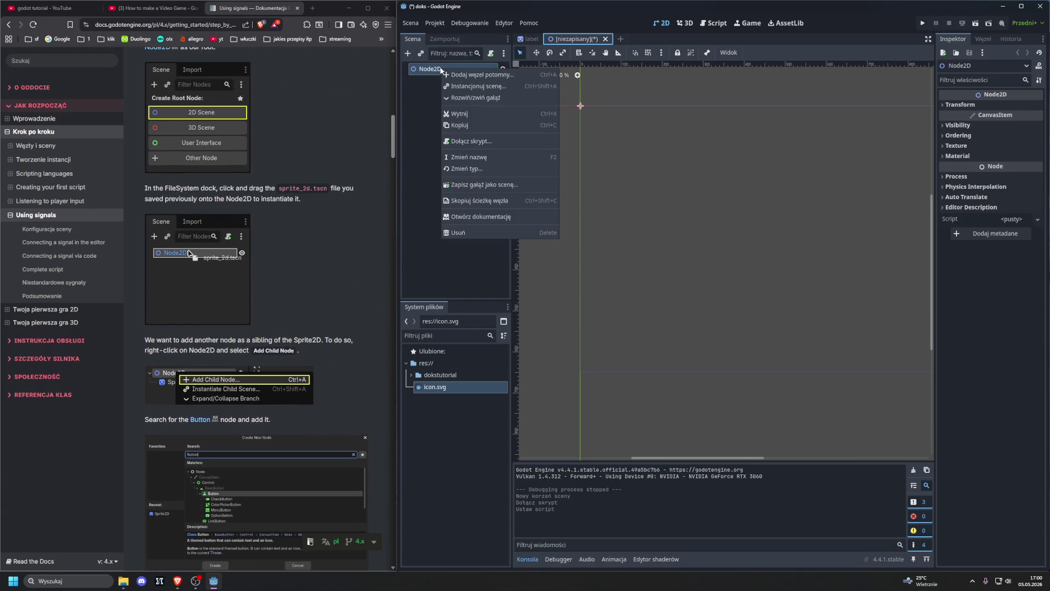
pyautogui.click(452, 74)
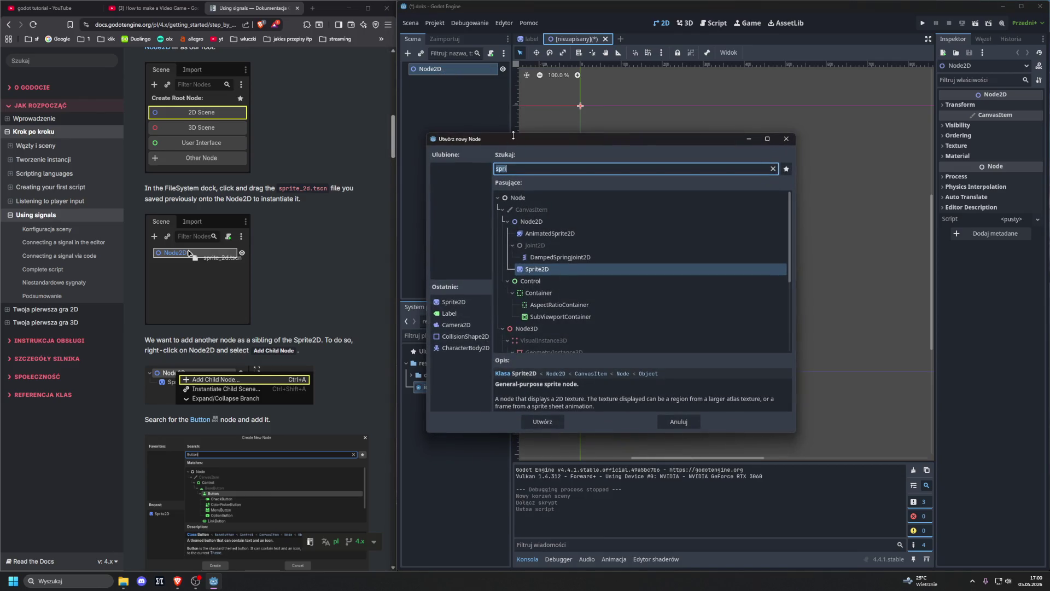
pyautogui.click(455, 303)
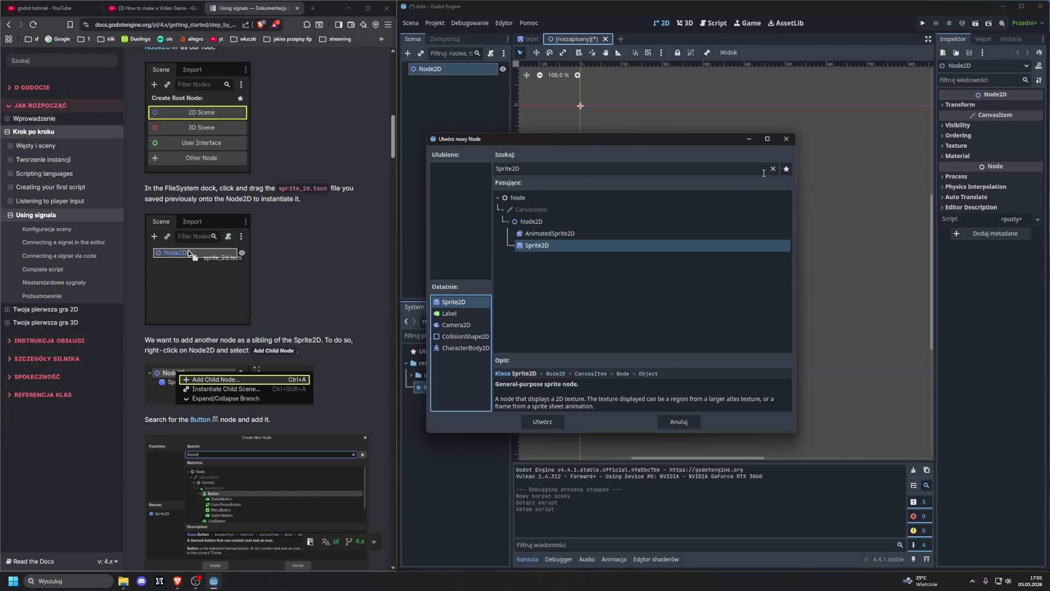
pyautogui.click(786, 138)
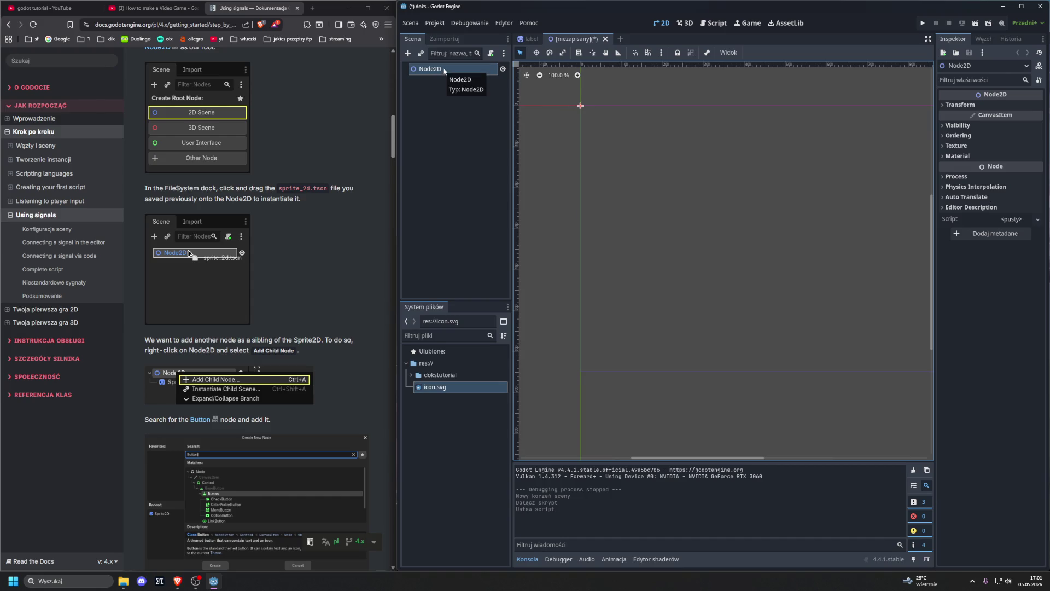
# - Instance label.tscn as a child scene of Node2D and select the new Sprite2D
pyautogui.rightClick(444, 70)
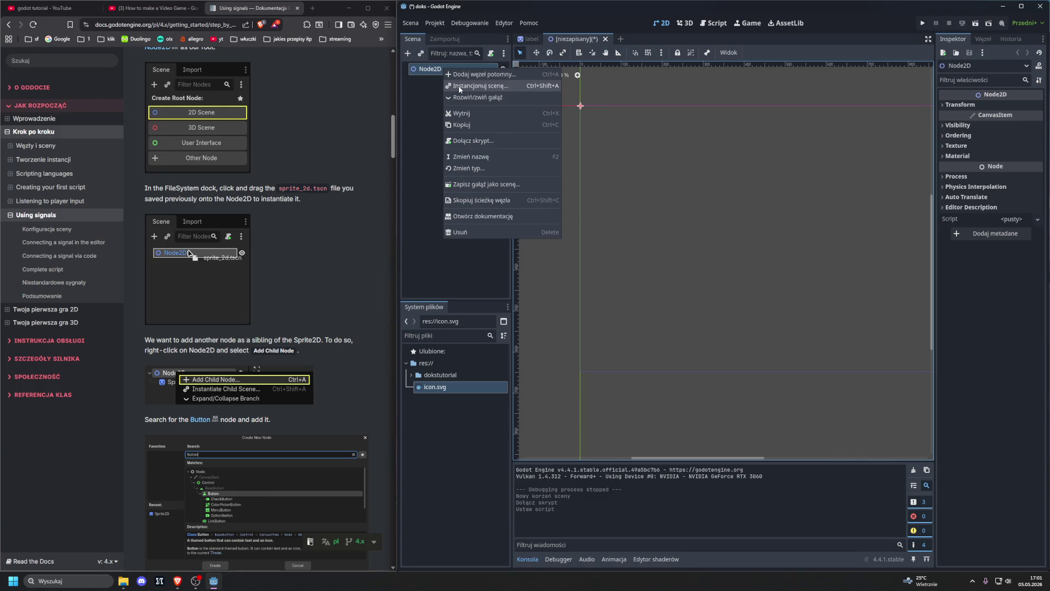
pyautogui.click(458, 85)
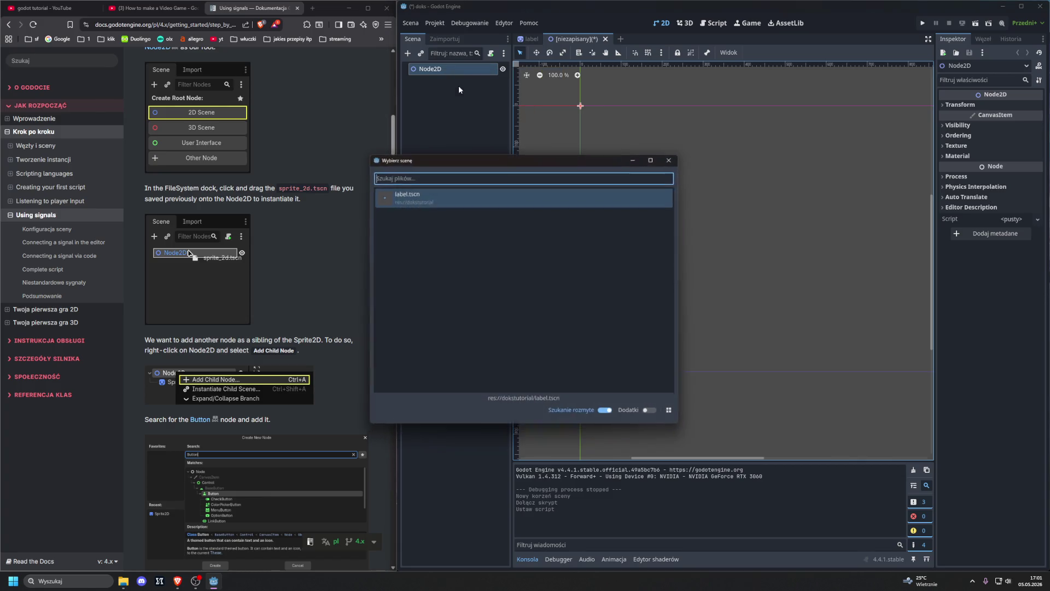
pyautogui.doubleClick(427, 192)
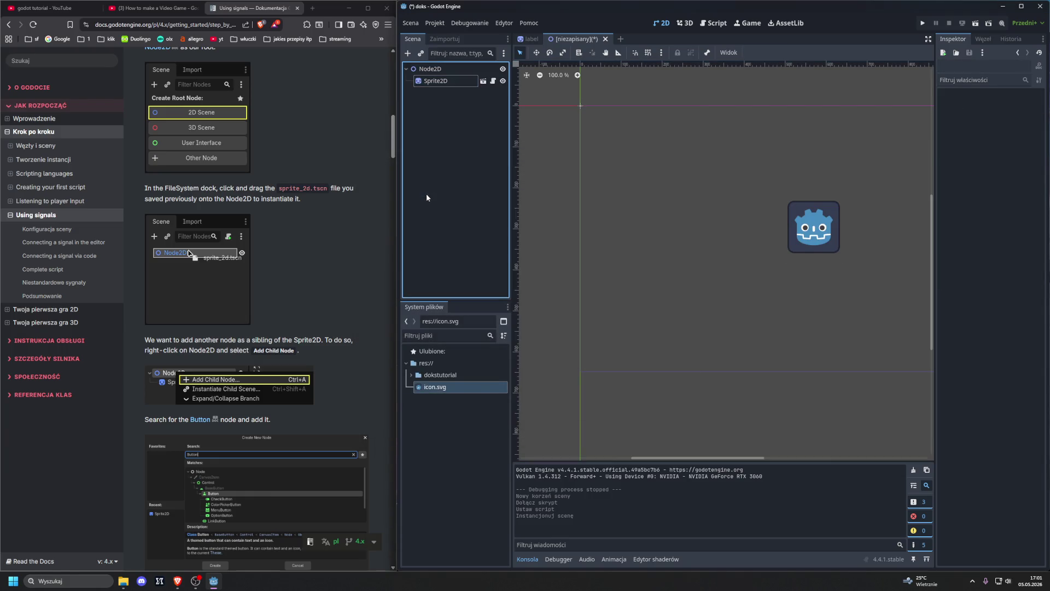
pyautogui.click(447, 82)
pyautogui.click(448, 67)
pyautogui.click(449, 81)
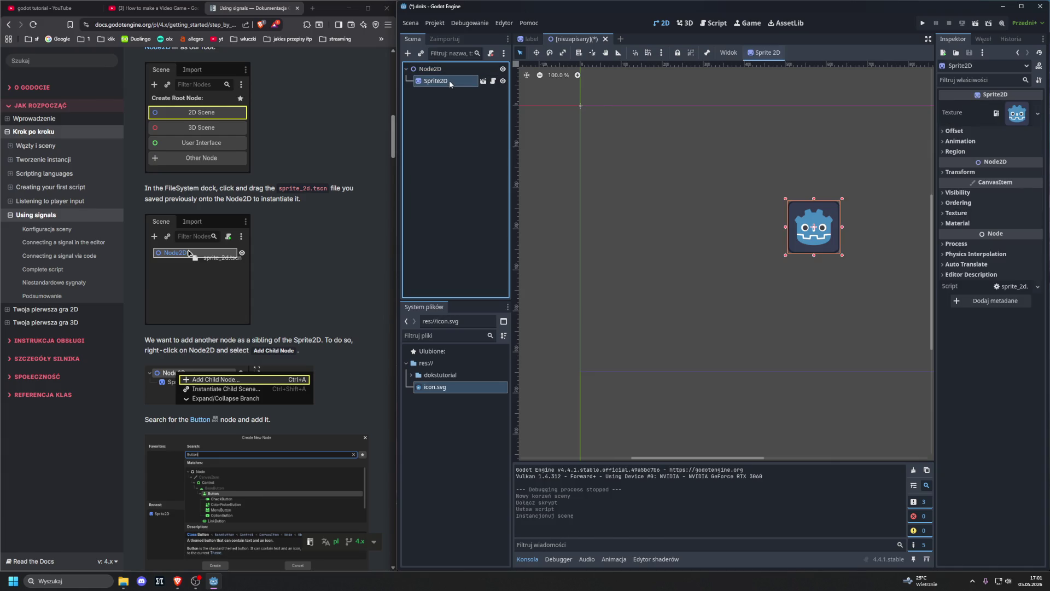
# - Cancel a second child-scene instancing from Sprite2D and flip briefly to the label scene
pyautogui.rightClick(448, 81)
pyautogui.click(480, 115)
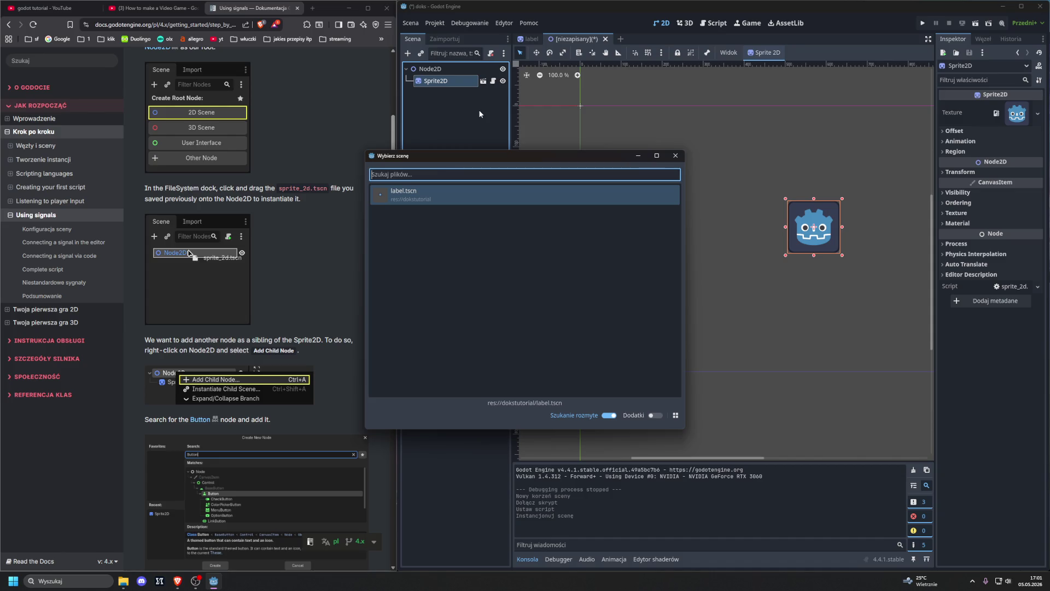
pyautogui.click(674, 156)
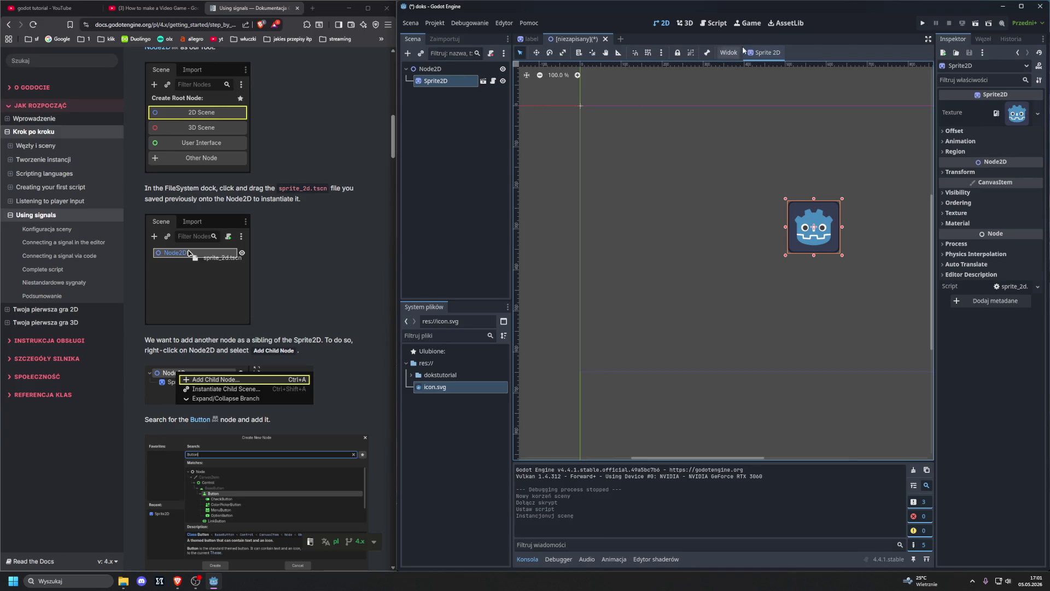
pyautogui.click(528, 40)
pyautogui.click(583, 39)
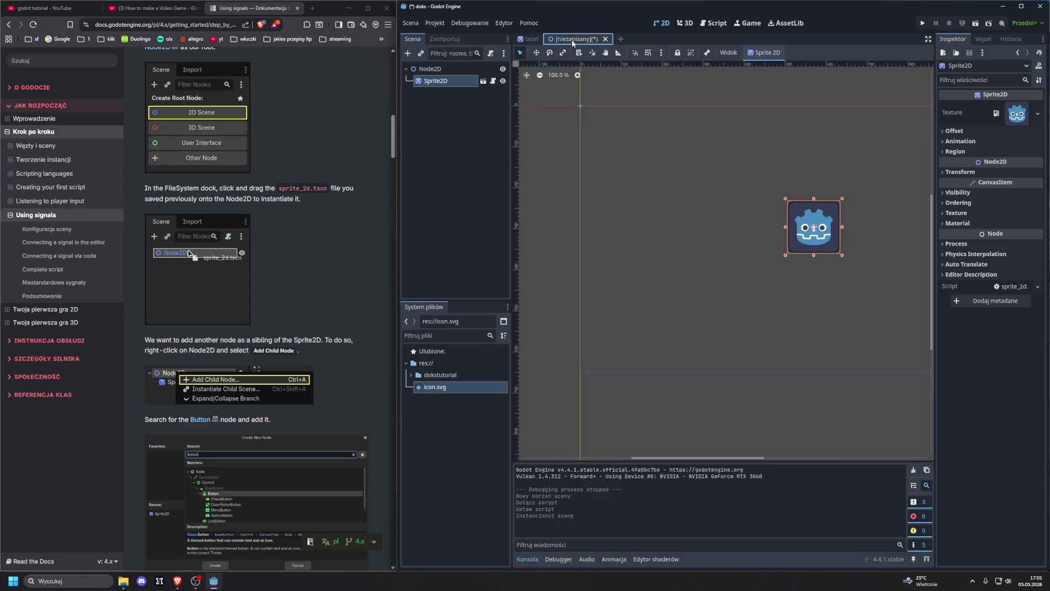
# - Change options in the 2D viewport toolbar, select Node2D, and expand the dokstutorial folder
pyautogui.click(762, 50)
pyautogui.click(722, 82)
pyautogui.click(763, 52)
pyautogui.click(648, 142)
pyautogui.click(507, 120)
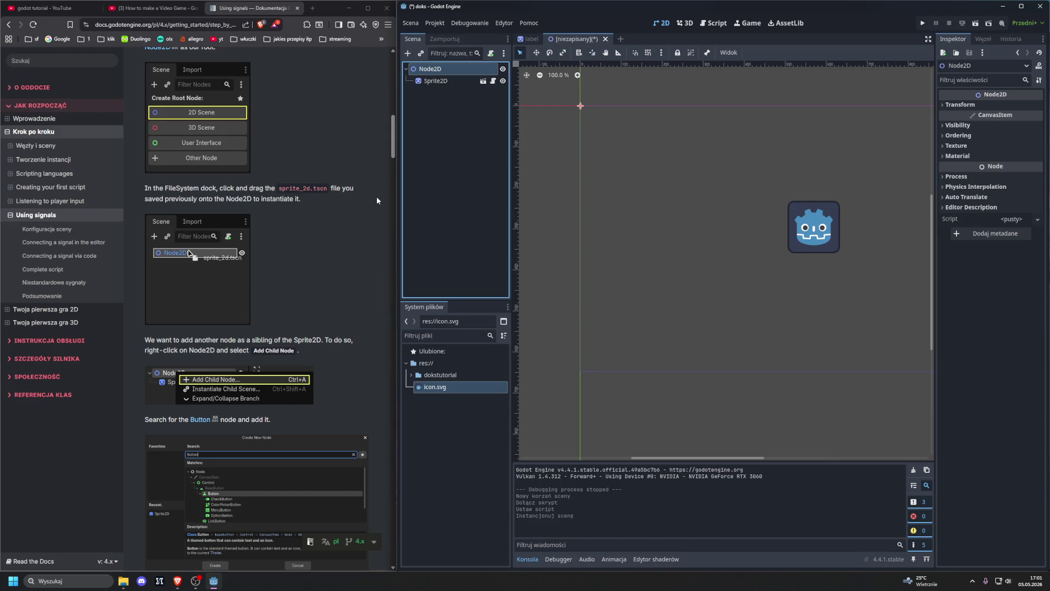
pyautogui.doubleClick(428, 376)
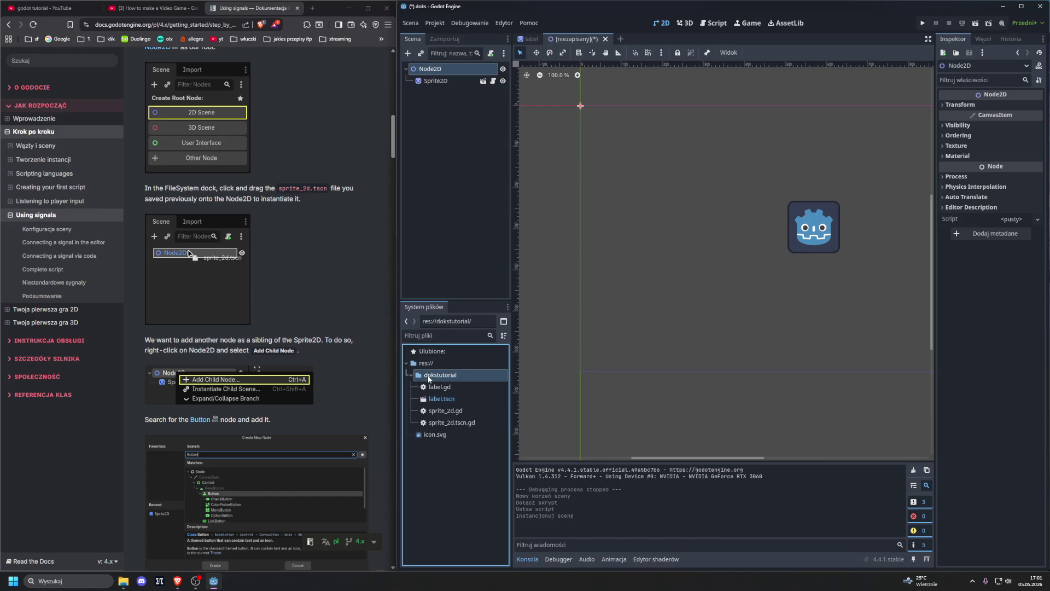
pyautogui.moveTo(441, 399); pyautogui.dragTo(437, 117)
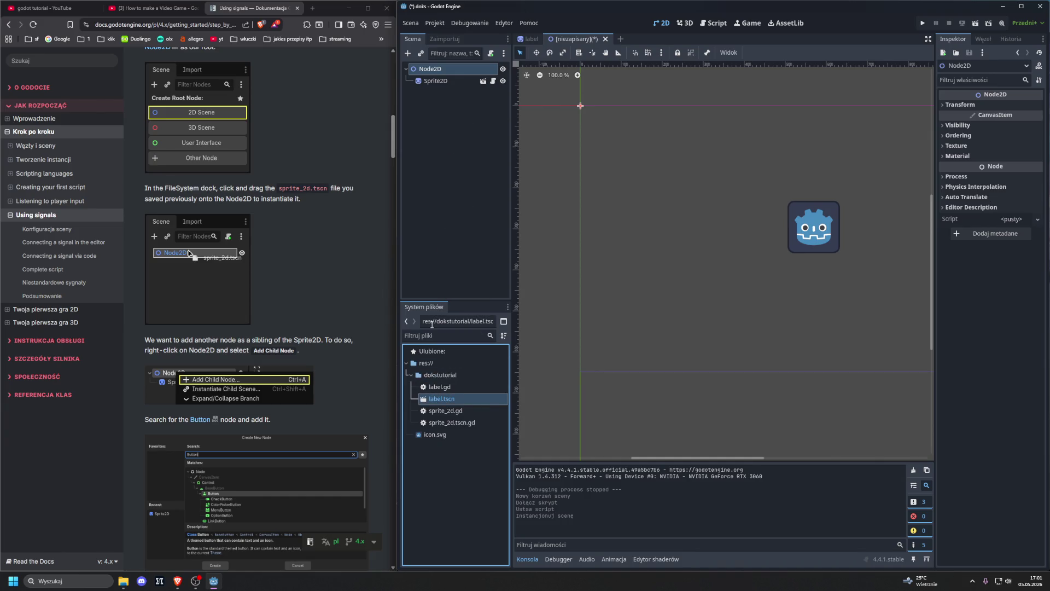
pyautogui.moveTo(450, 422)
pyautogui.mouseDown()
pyautogui.moveTo(475, 270)
pyautogui.moveTo(439, 123)
pyautogui.mouseUp()
pyautogui.moveTo(450, 423); pyautogui.dragTo(431, 71)
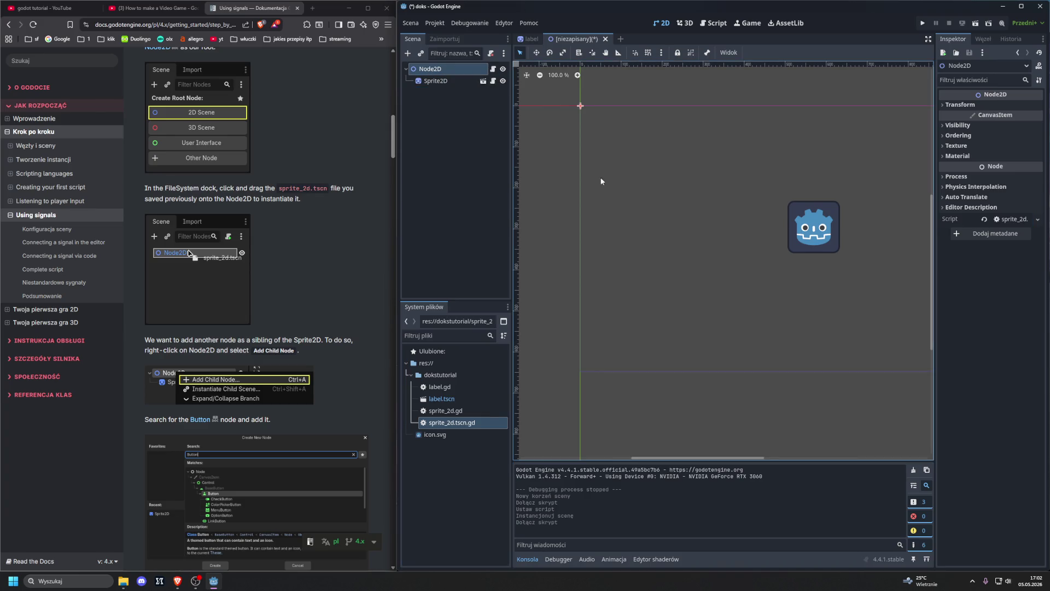
pyautogui.click(984, 220)
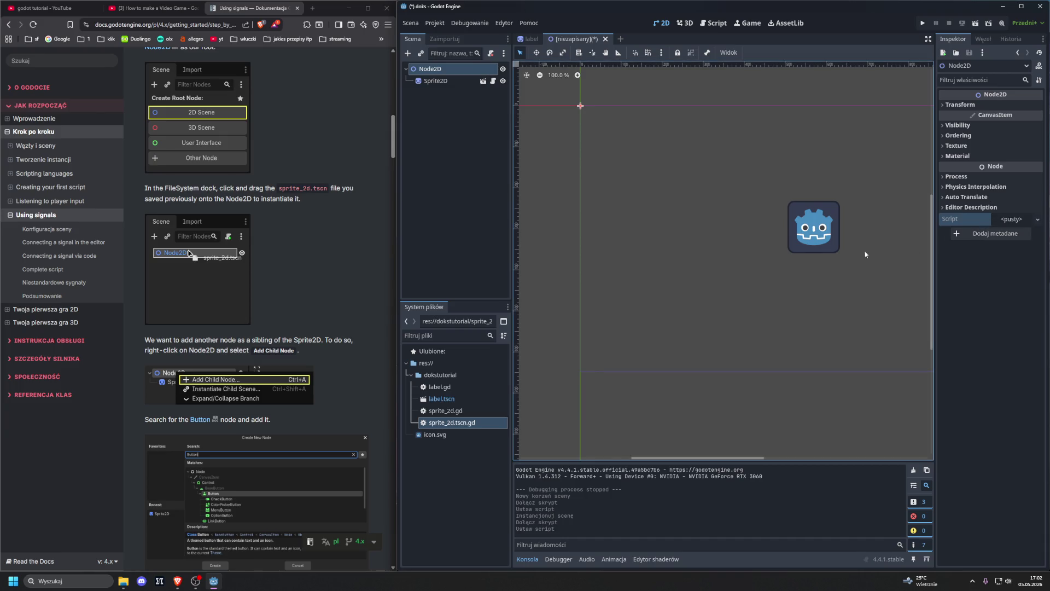
pyautogui.click(432, 80)
pyautogui.click(430, 69)
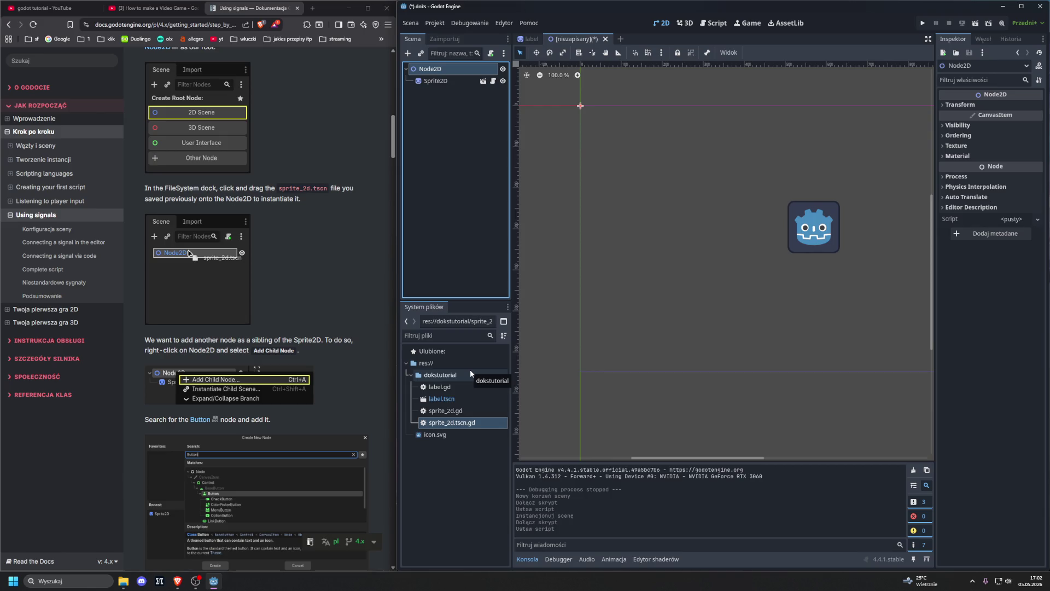
pyautogui.click(444, 435)
pyautogui.click(446, 423)
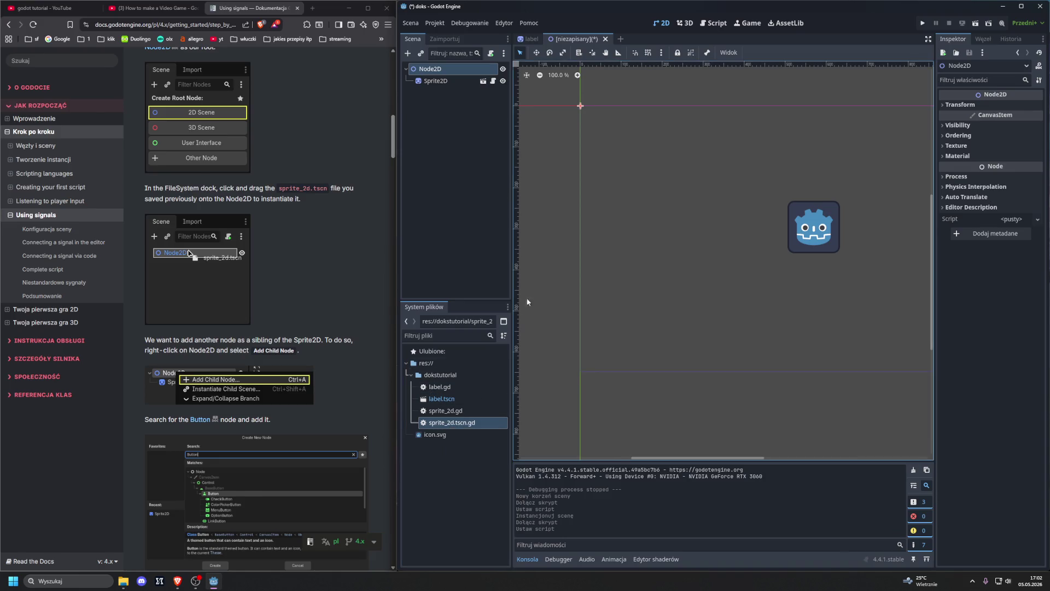
pyautogui.click(528, 39)
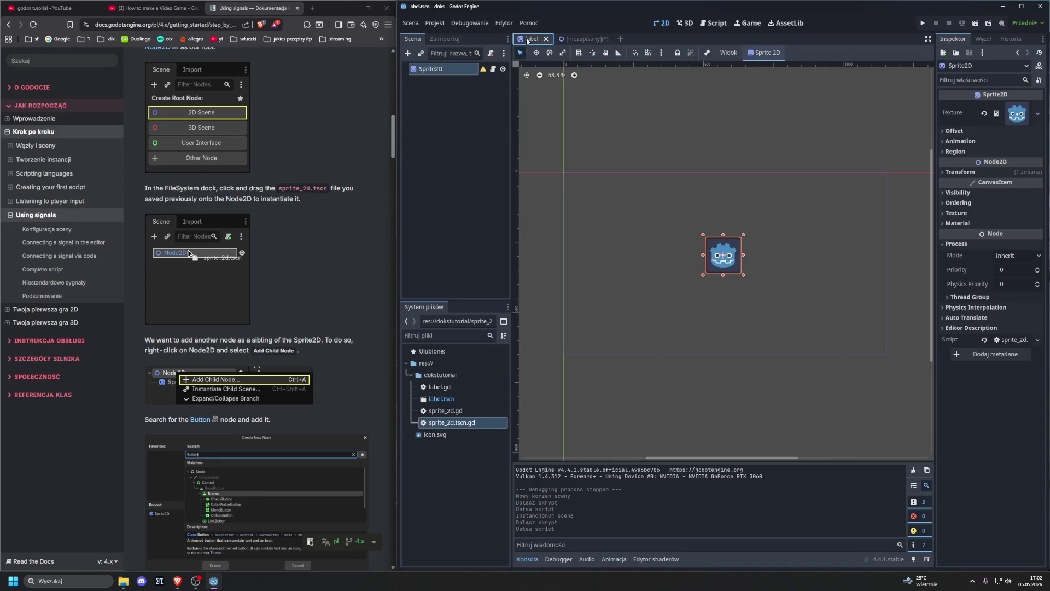
# - Rename label.tscn to sprite_2d in the FileSystem dock, then return to the unsaved Node2D tab
pyautogui.rightClick(440, 403)
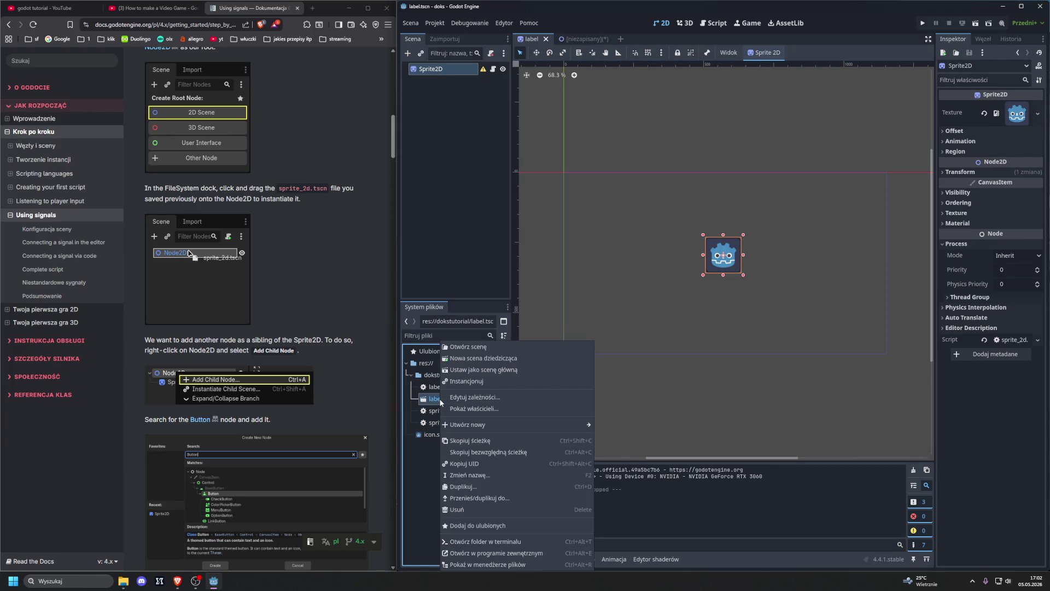
pyautogui.click(515, 475)
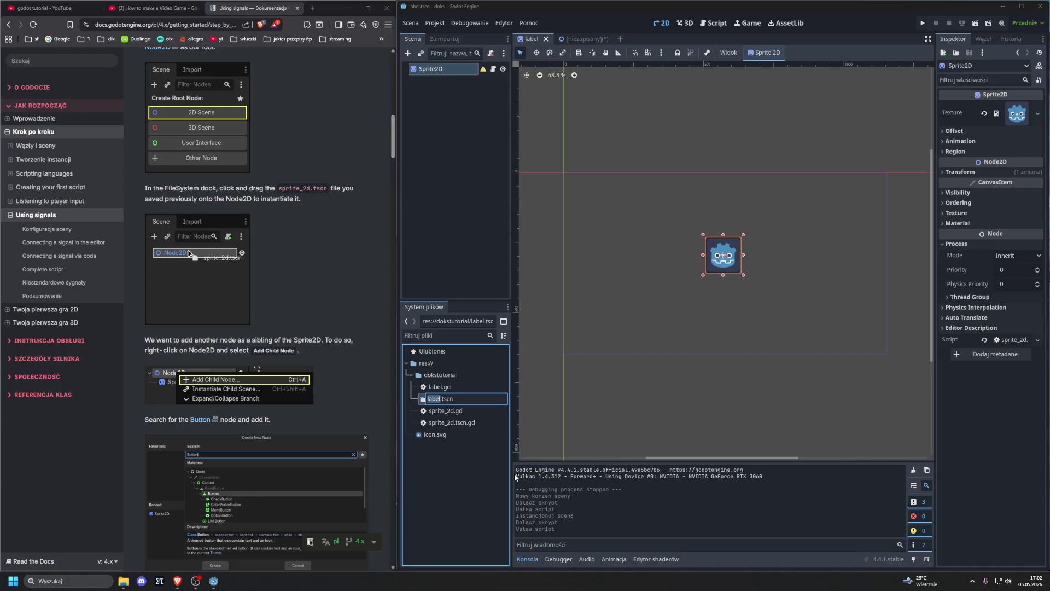
pyautogui.write('sprite')
pyautogui.write('_2d')
pyautogui.press('Return')
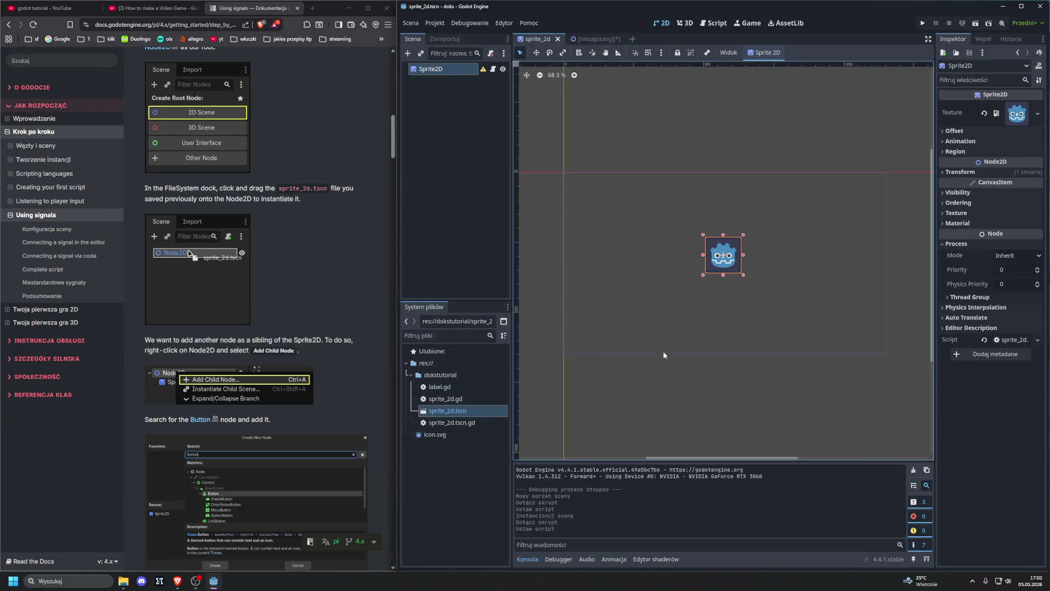
pyautogui.click(586, 38)
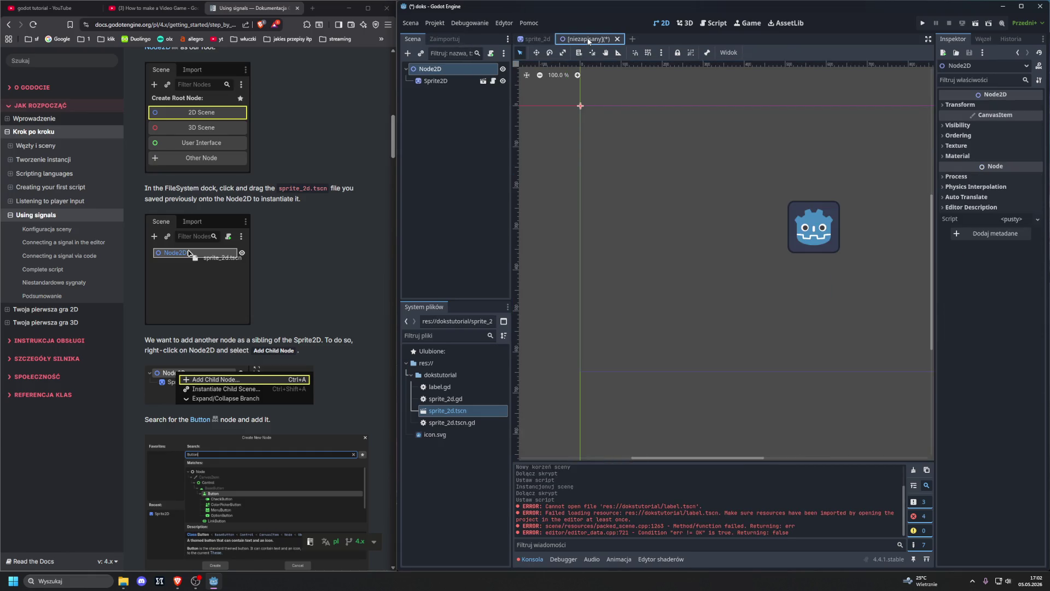
pyautogui.click(436, 81)
pyautogui.press('Delete')
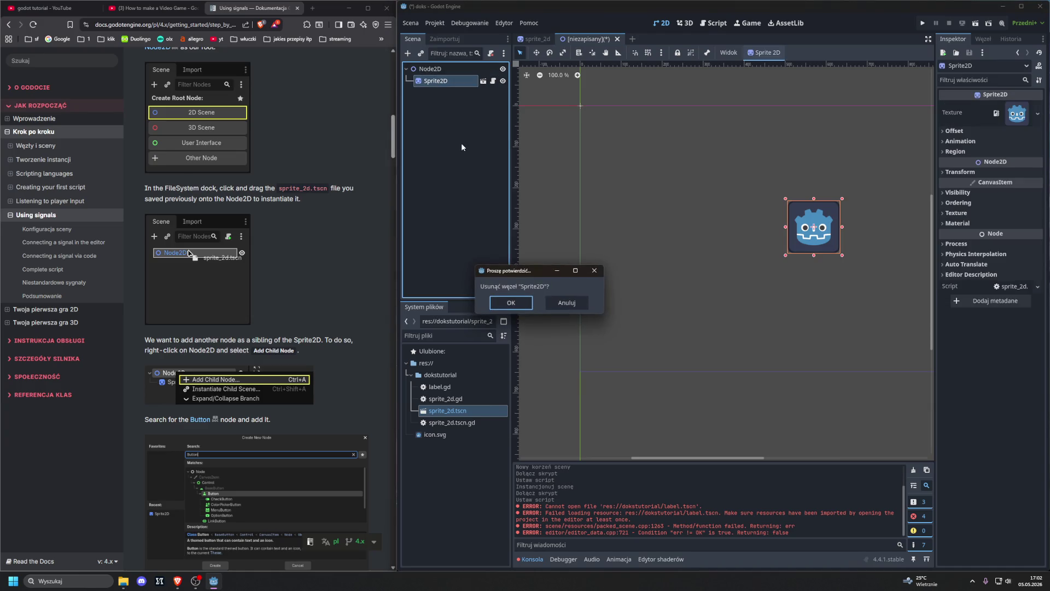
pyautogui.press('Return')
pyautogui.moveTo(448, 411)
pyautogui.mouseDown()
pyautogui.moveTo(427, 95)
pyautogui.moveTo(438, 415)
pyautogui.mouseUp()
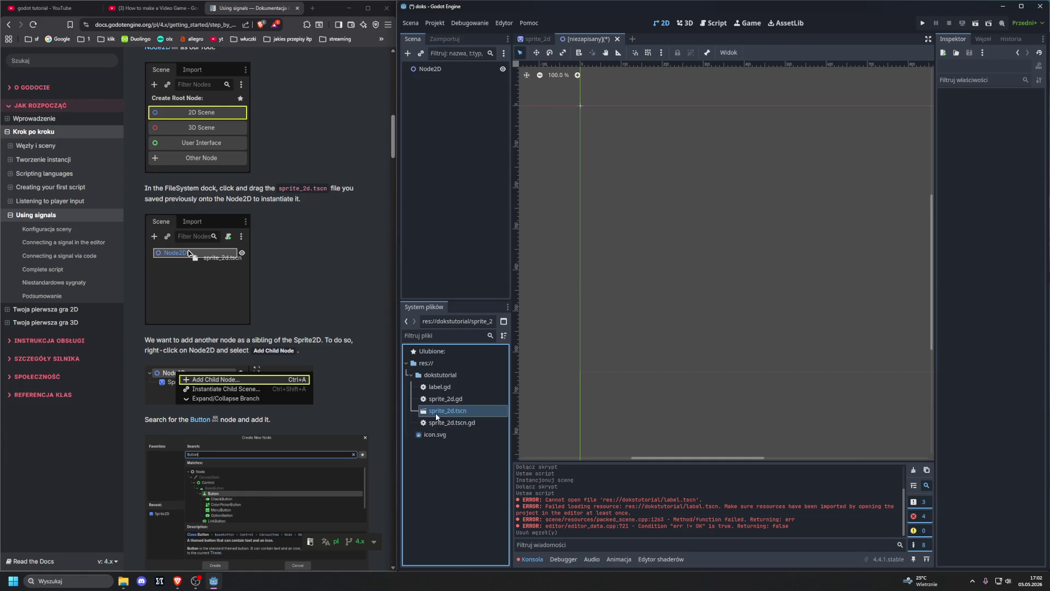
pyautogui.moveTo(434, 416); pyautogui.dragTo(430, 69)
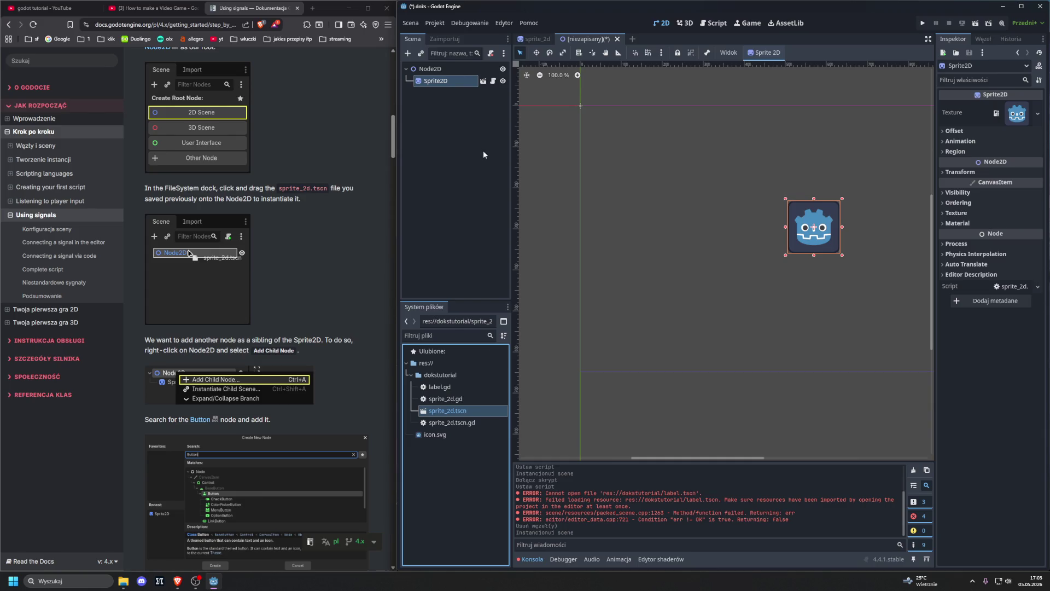
pyautogui.click(917, 517)
pyautogui.click(652, 297)
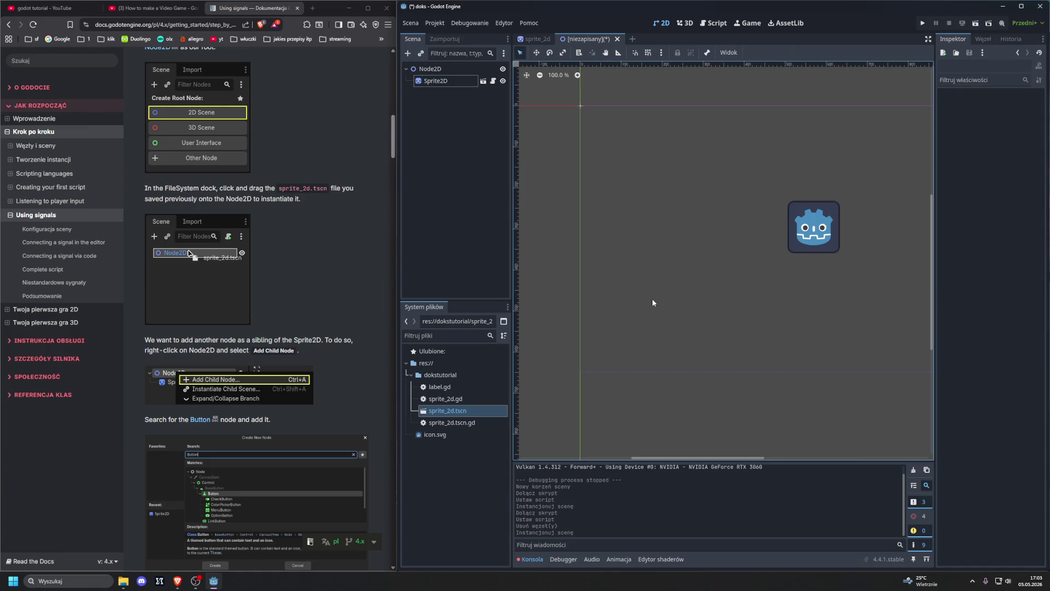
pyautogui.scroll(2, 649, 297)
pyautogui.scroll(-4, 648, 298)
pyautogui.press('F5')
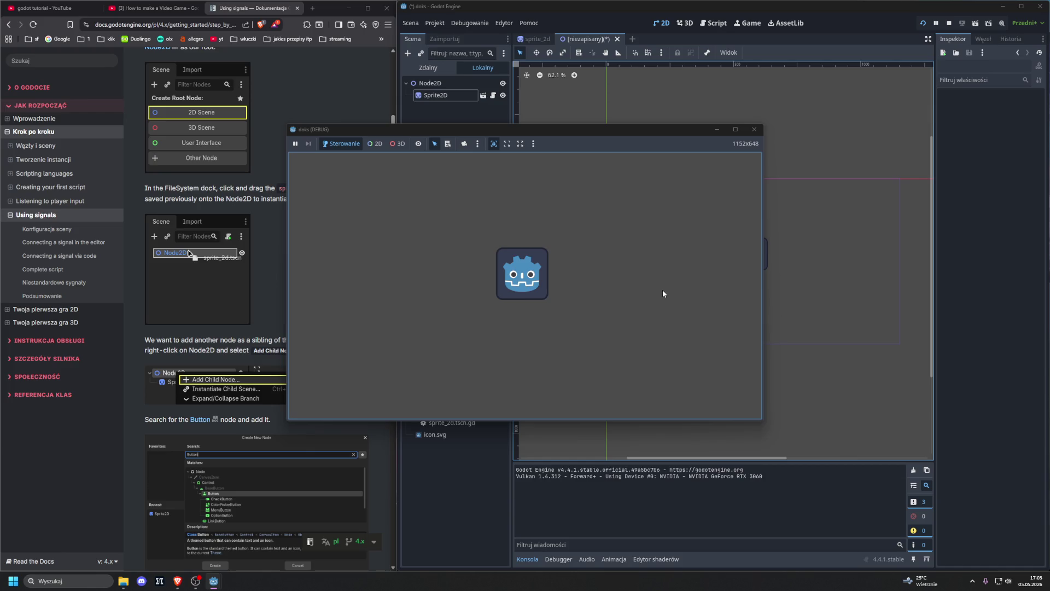
pyautogui.click(755, 129)
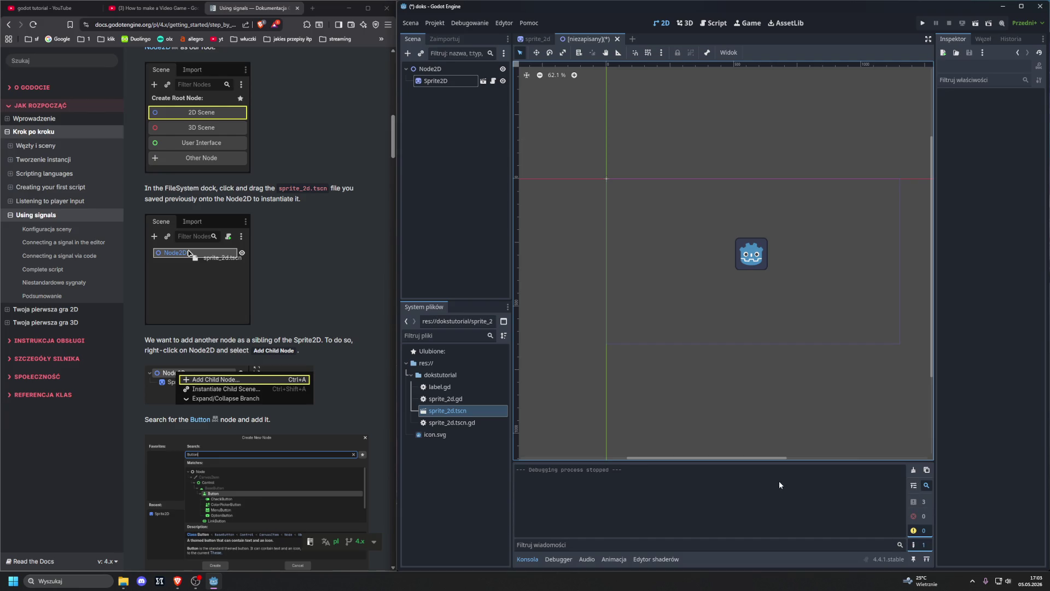
pyautogui.hscroll(2, 754, 370)
pyautogui.hscroll(-2, 751, 371)
pyautogui.scroll(-1, 307, 316)
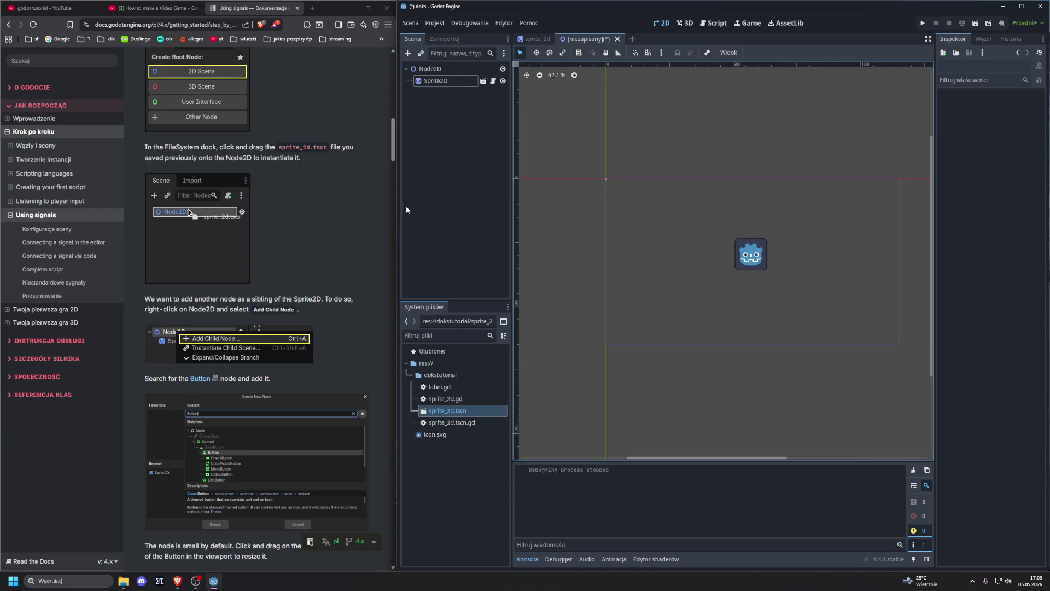
pyautogui.rightClick(432, 69)
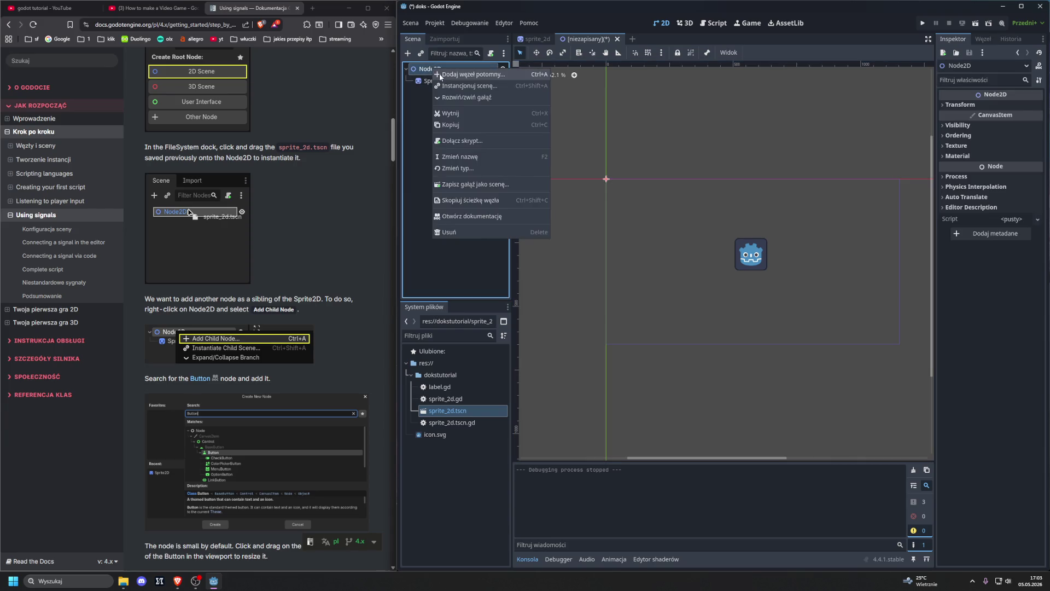
# - Search 'button' in Create New Node and add a Button child under Node2D
pyautogui.click(440, 75)
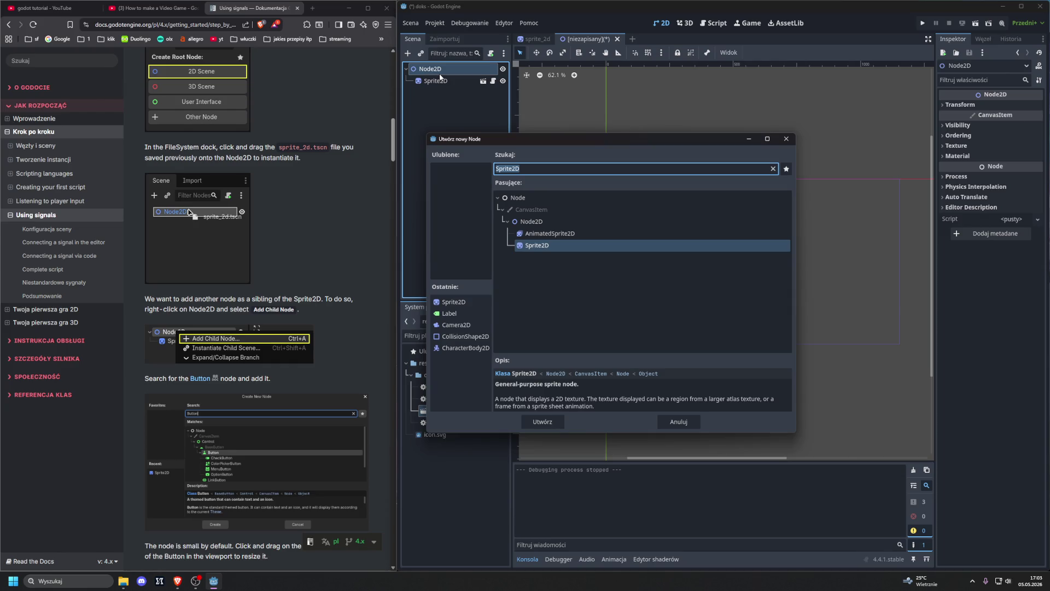
pyautogui.write('button')
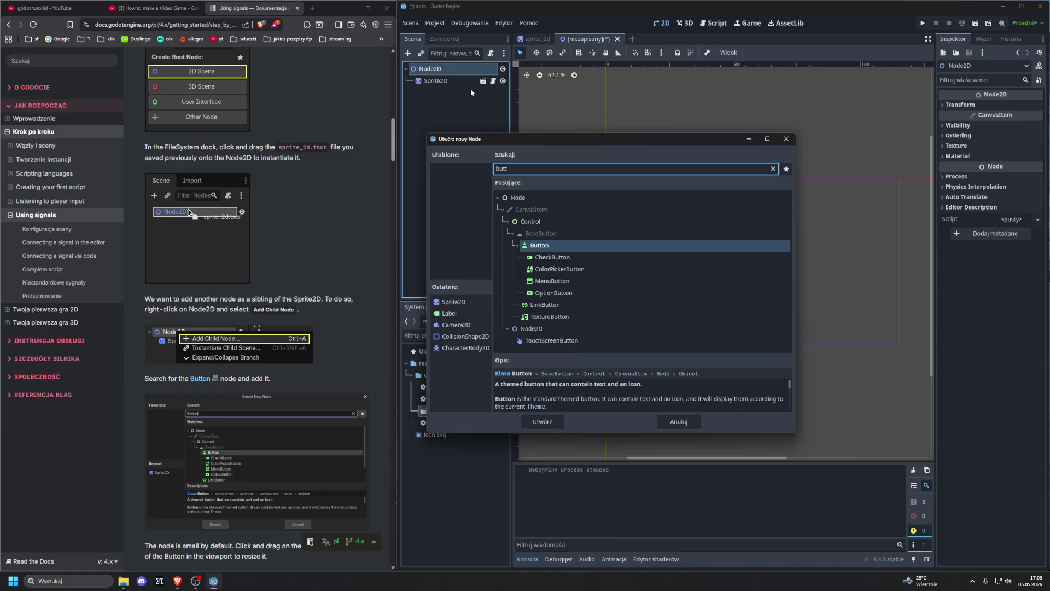
pyautogui.scroll(-1, 351, 173)
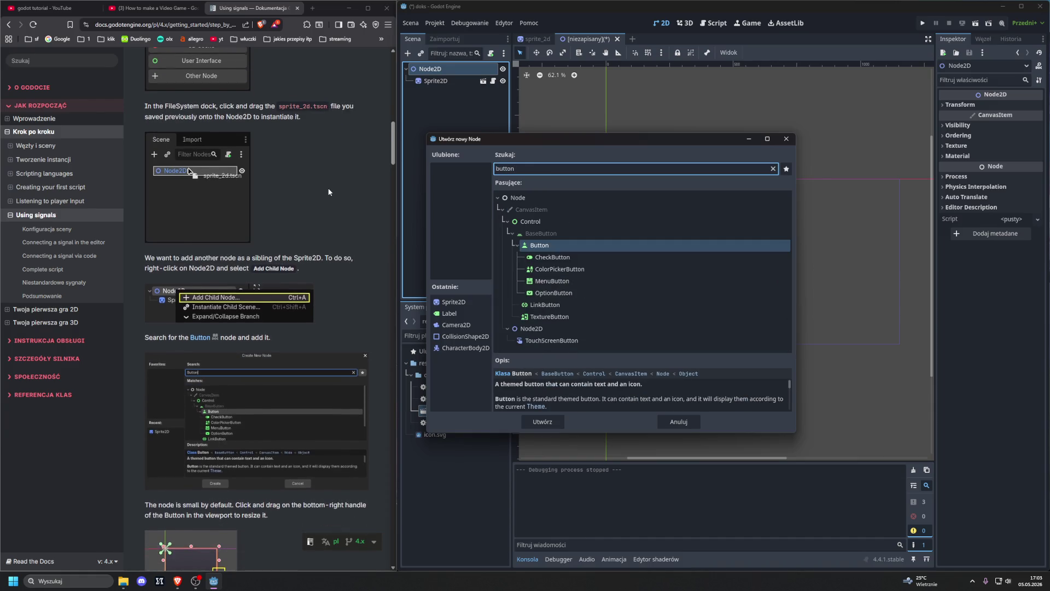
pyautogui.click(539, 246)
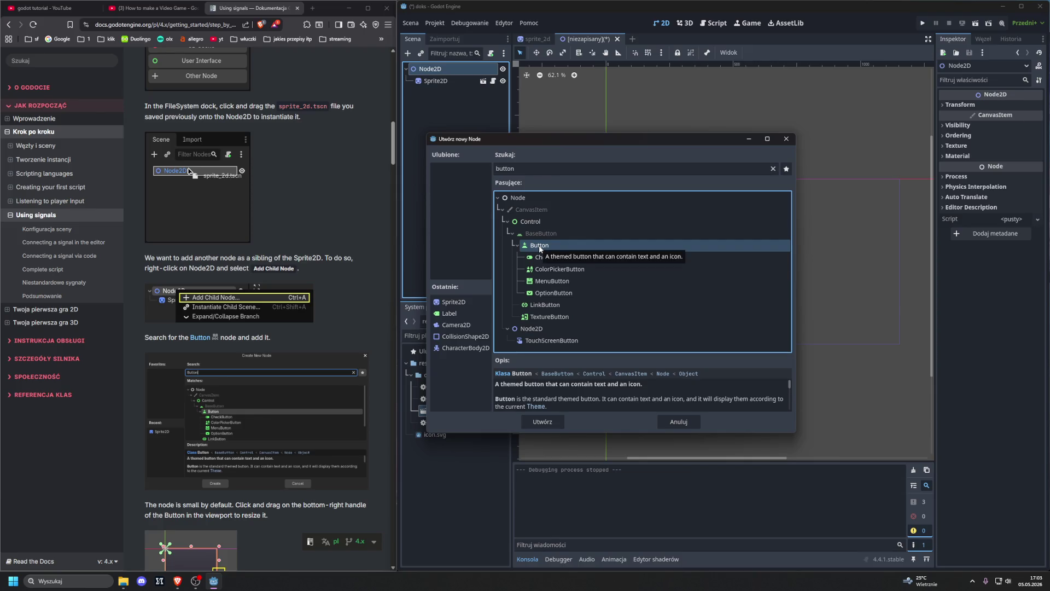
pyautogui.scroll(-1, 297, 218)
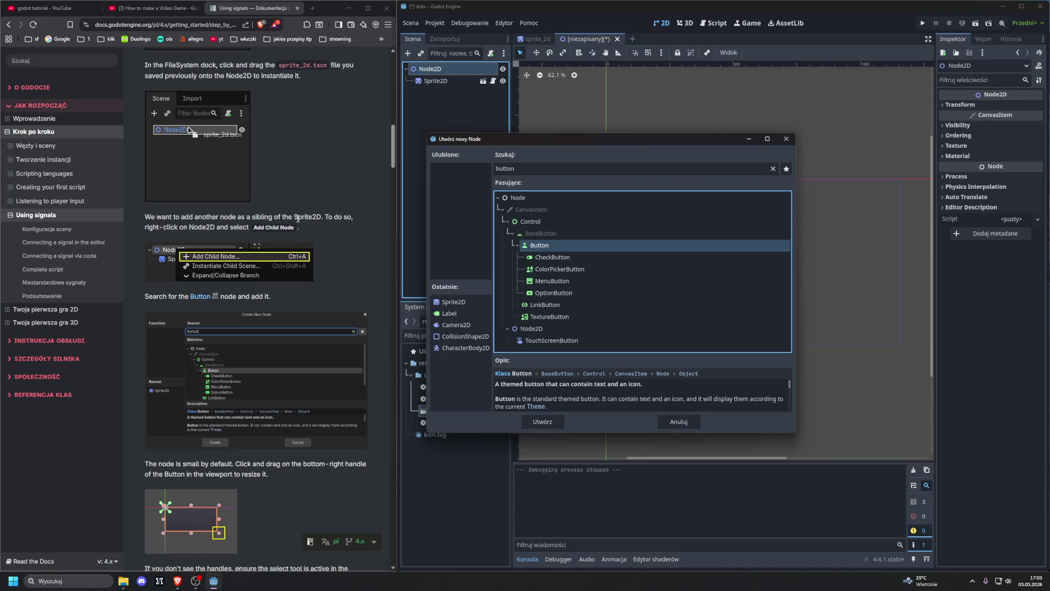
pyautogui.scroll(-8, 297, 218)
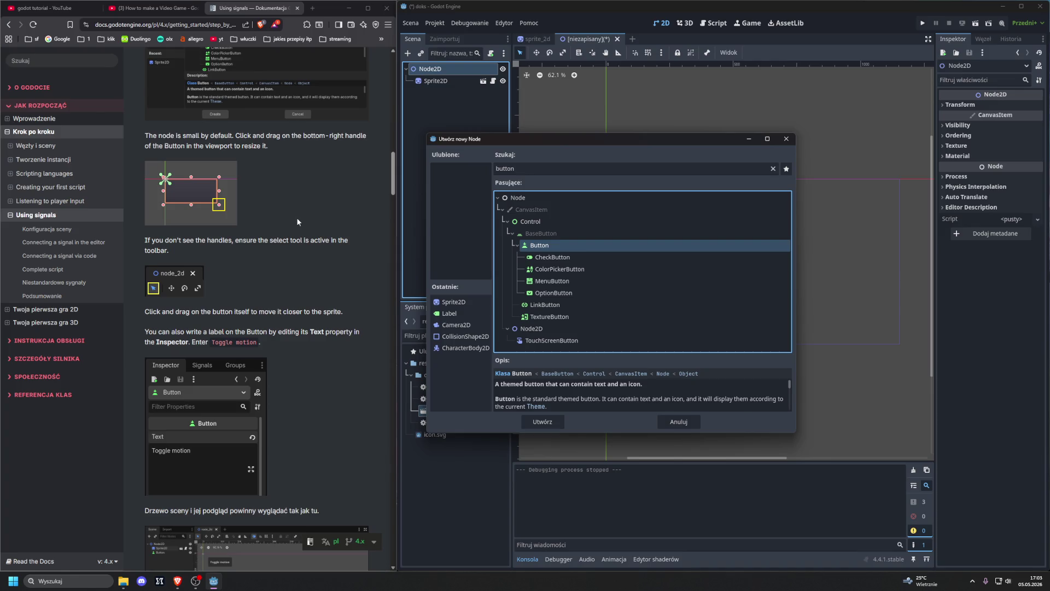
pyautogui.doubleClick(539, 245)
pyautogui.scroll(1, 611, 189)
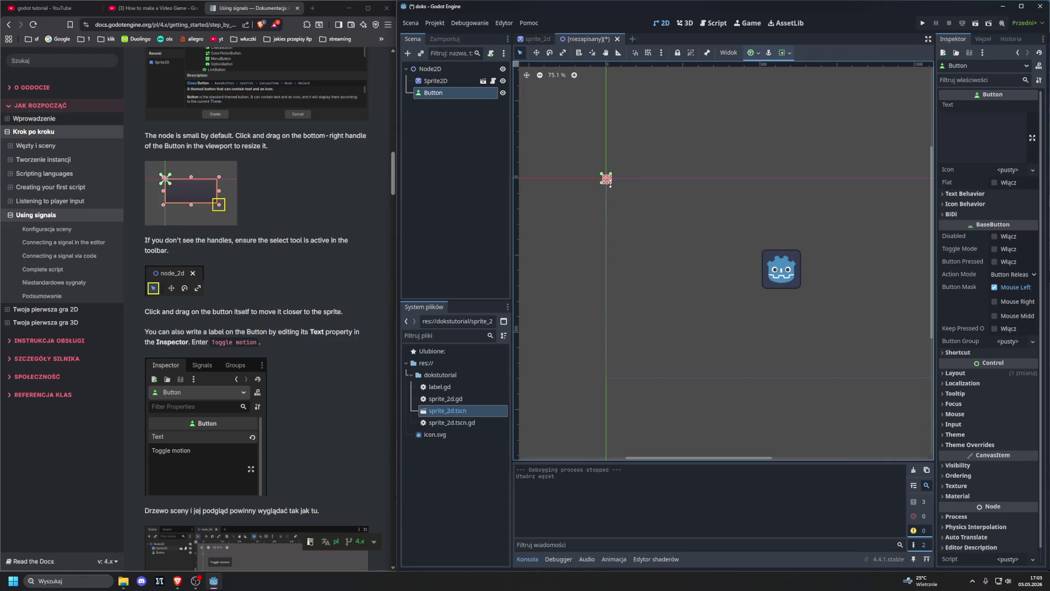
# - Drag the Button's corner handle to make it a larger box, then move it up-left of the sprite
pyautogui.moveTo(611, 185)
pyautogui.mouseDown()
pyautogui.moveTo(608, 202)
pyautogui.moveTo(782, 273)
pyautogui.mouseUp()
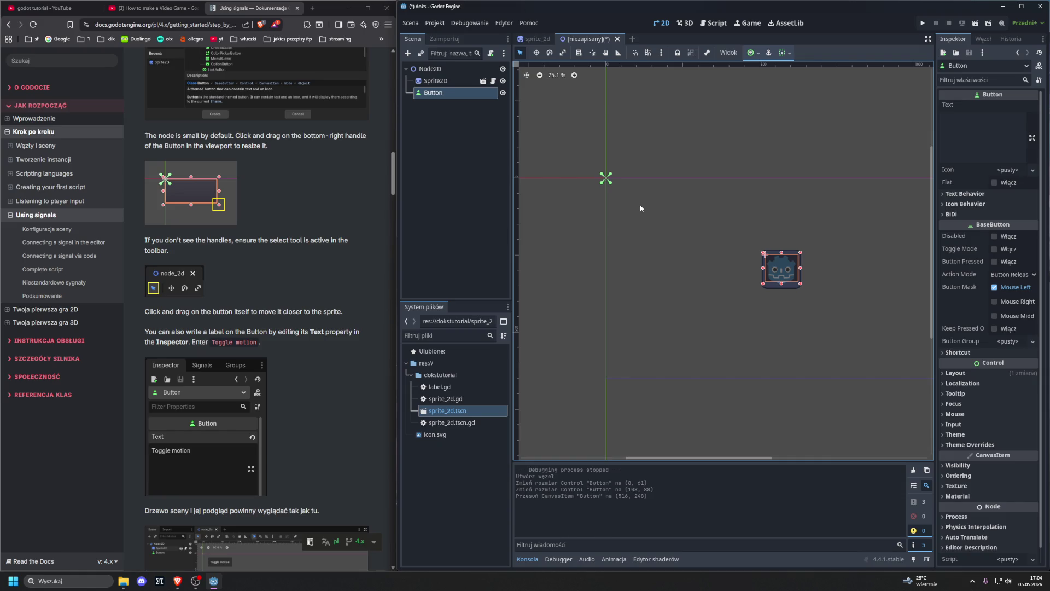
pyautogui.moveTo(771, 268); pyautogui.dragTo(712, 226)
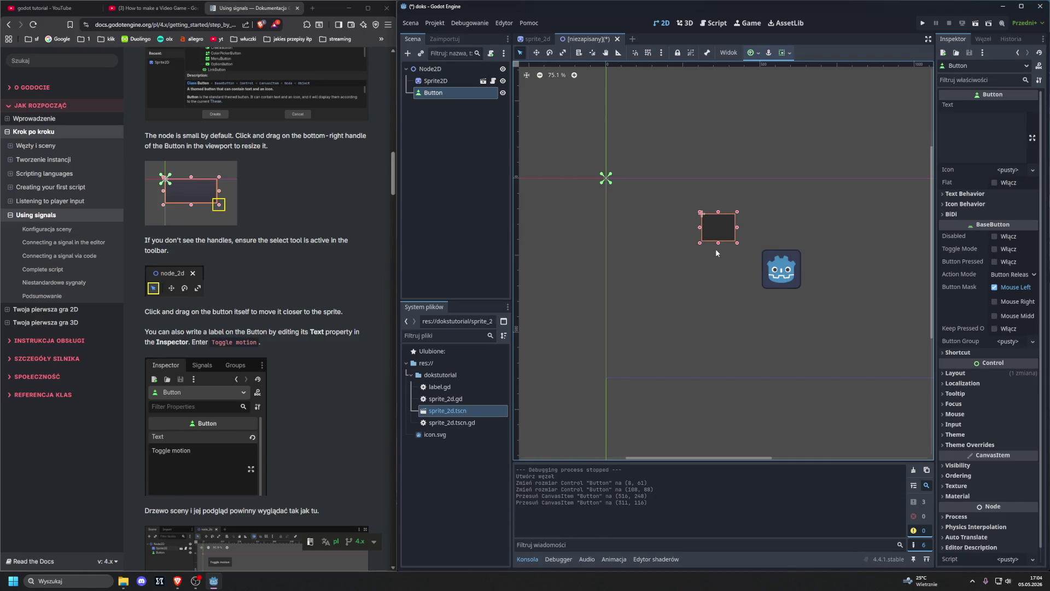
pyautogui.scroll(-2, 703, 255)
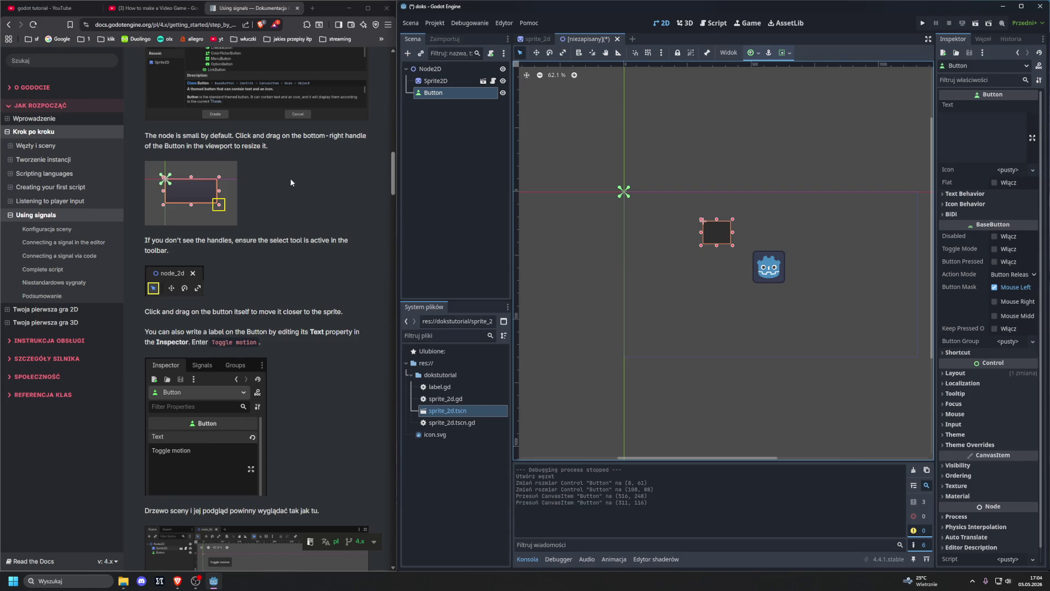
pyautogui.scroll(-3, 291, 179)
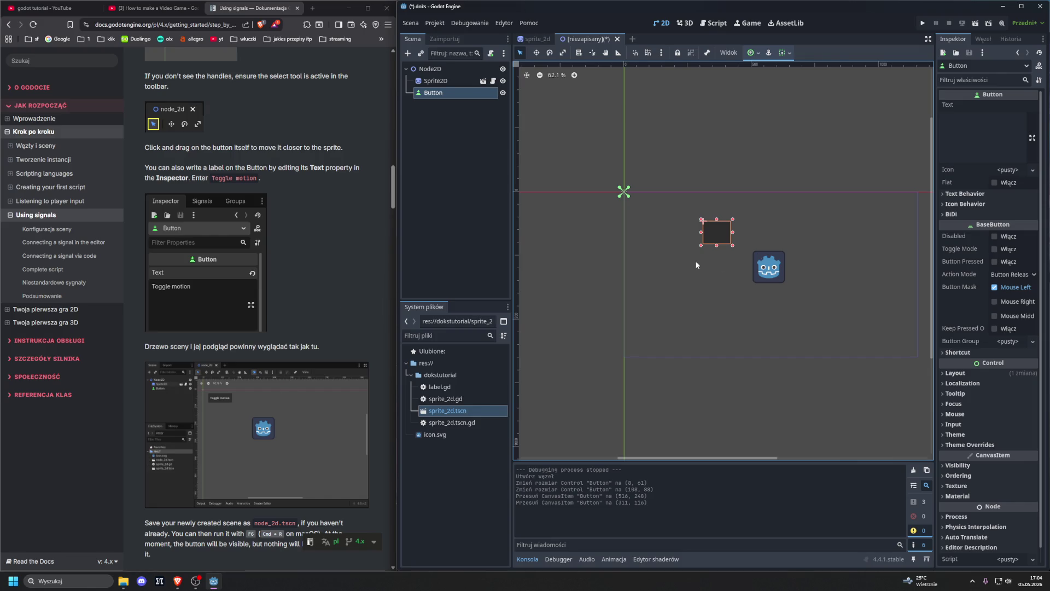
# - Set the Button's Text to 'Toggle motion' and nudge it further up-left in the viewport
pyautogui.click(972, 146)
pyautogui.write('T')
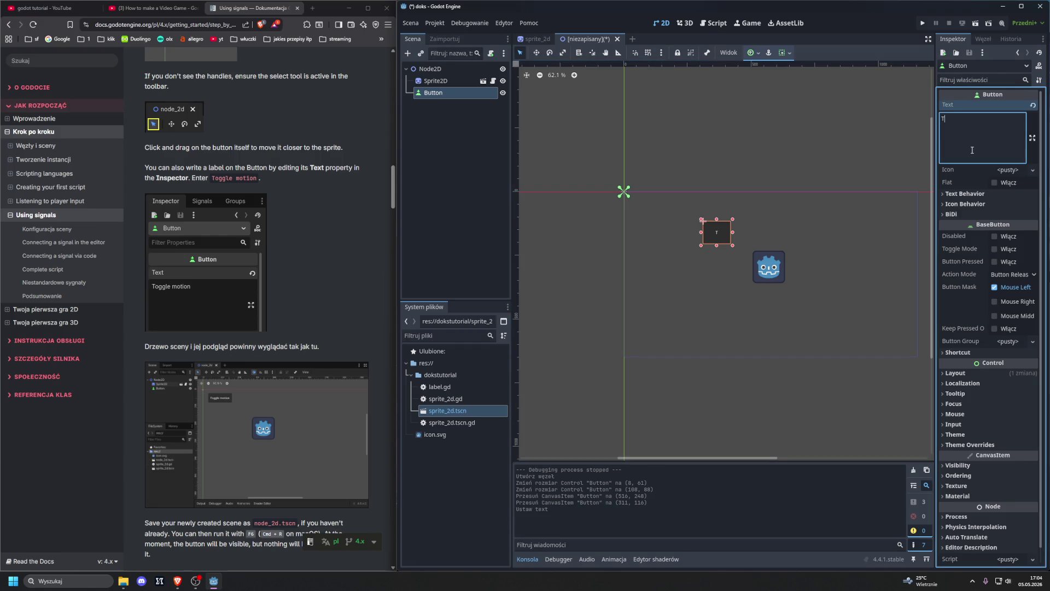
pyautogui.write('oggle motion')
pyautogui.moveTo(720, 229); pyautogui.dragTo(702, 220)
pyautogui.scroll(-3, 245, 278)
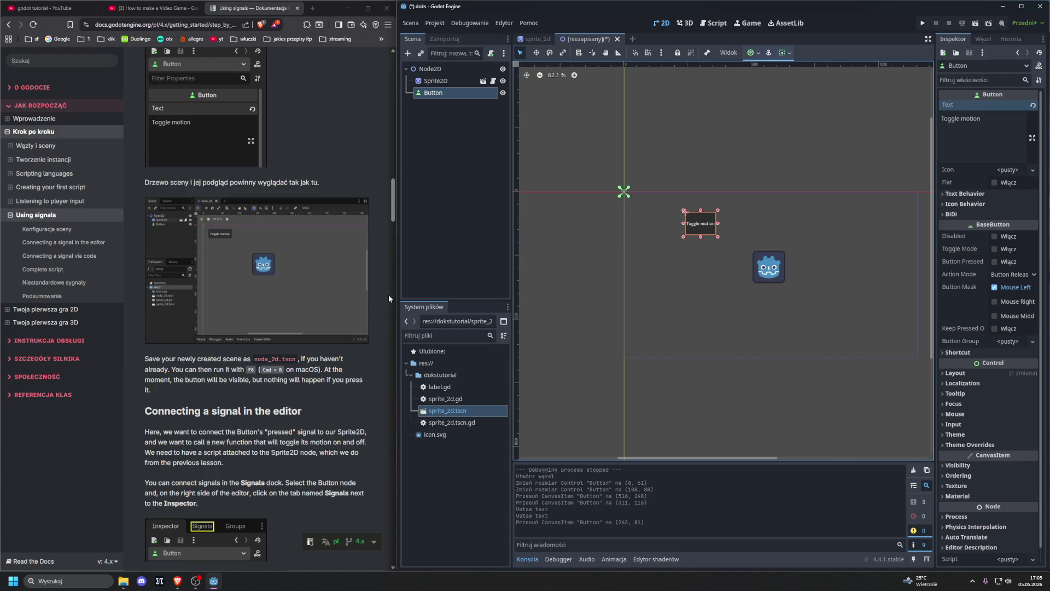
# - Collapse and re-expand the dokstutorial and project root folders, then select and deselect sprite_2d.tscn.gd
pyautogui.click(412, 375)
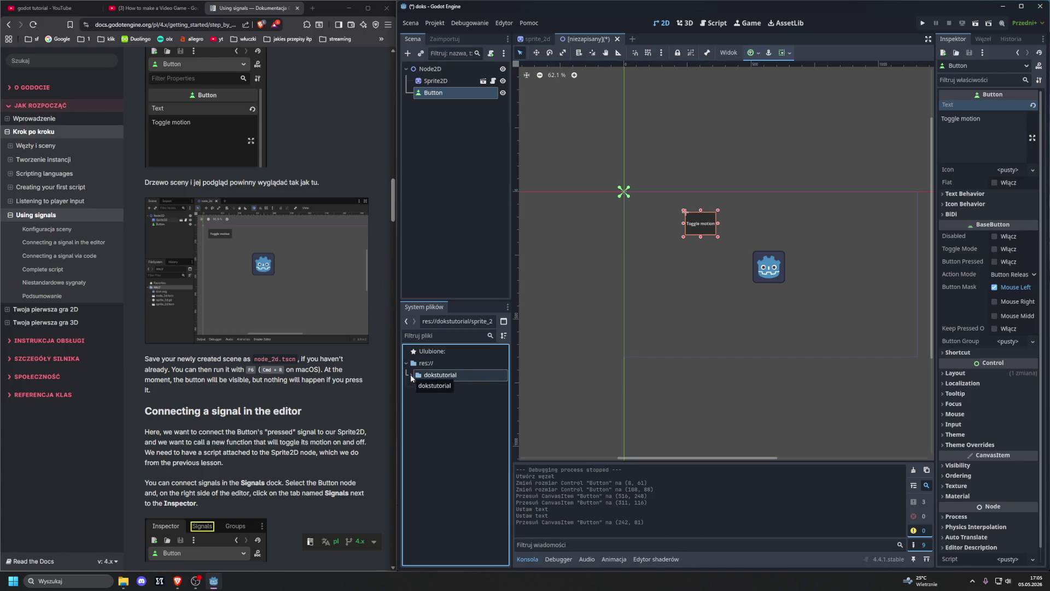
pyautogui.click(410, 375)
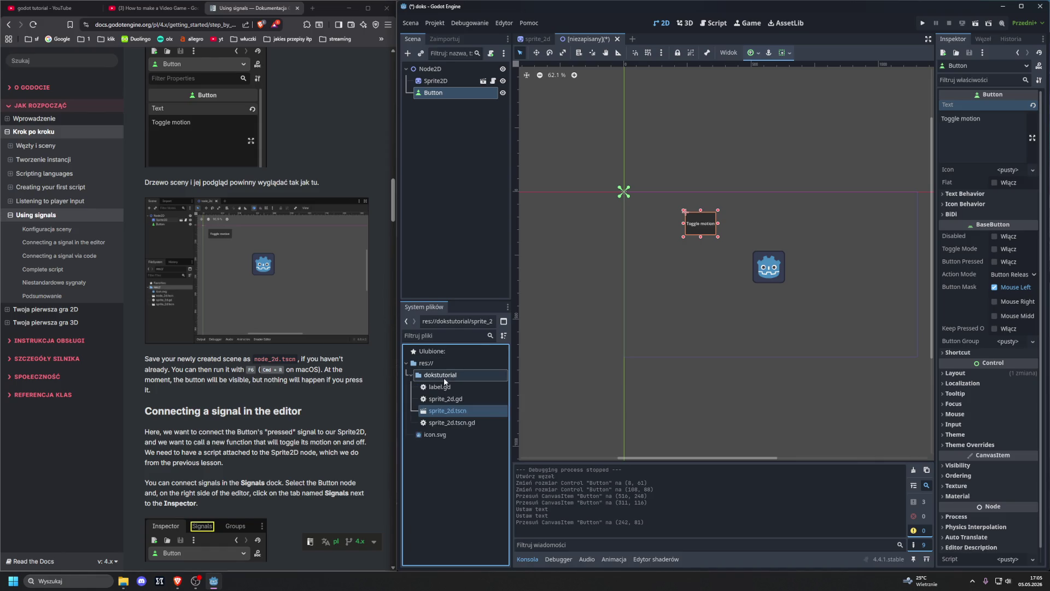
pyautogui.doubleClick(429, 364)
pyautogui.click(407, 364)
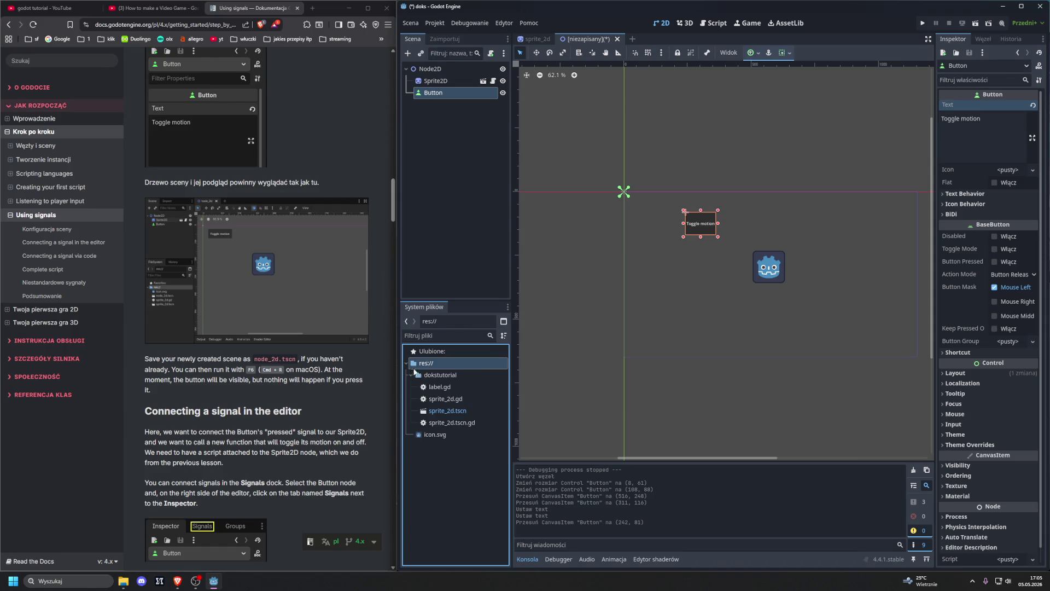
pyautogui.click(454, 423)
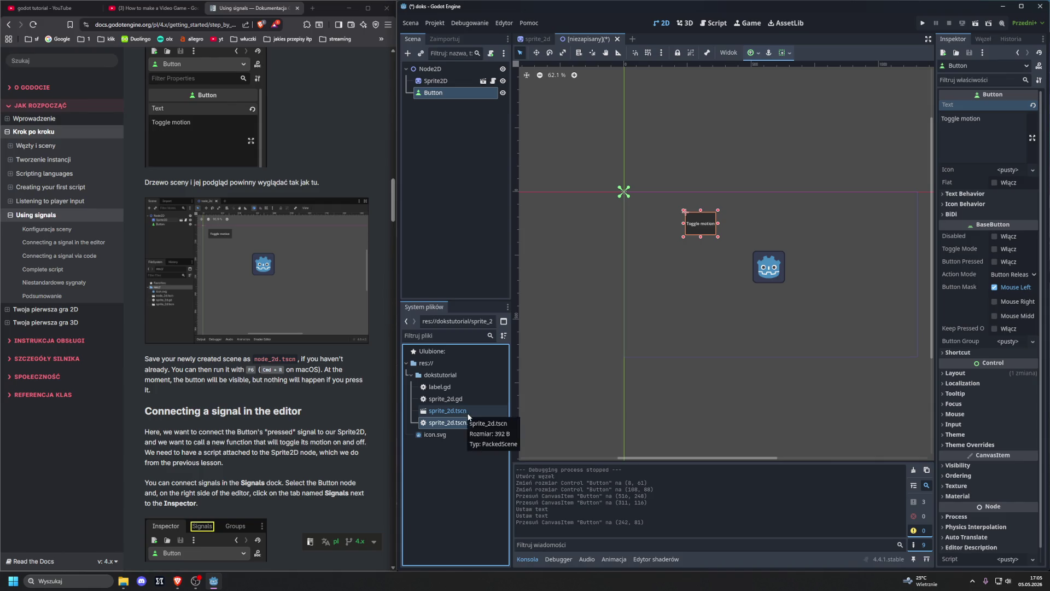
pyautogui.click(477, 458)
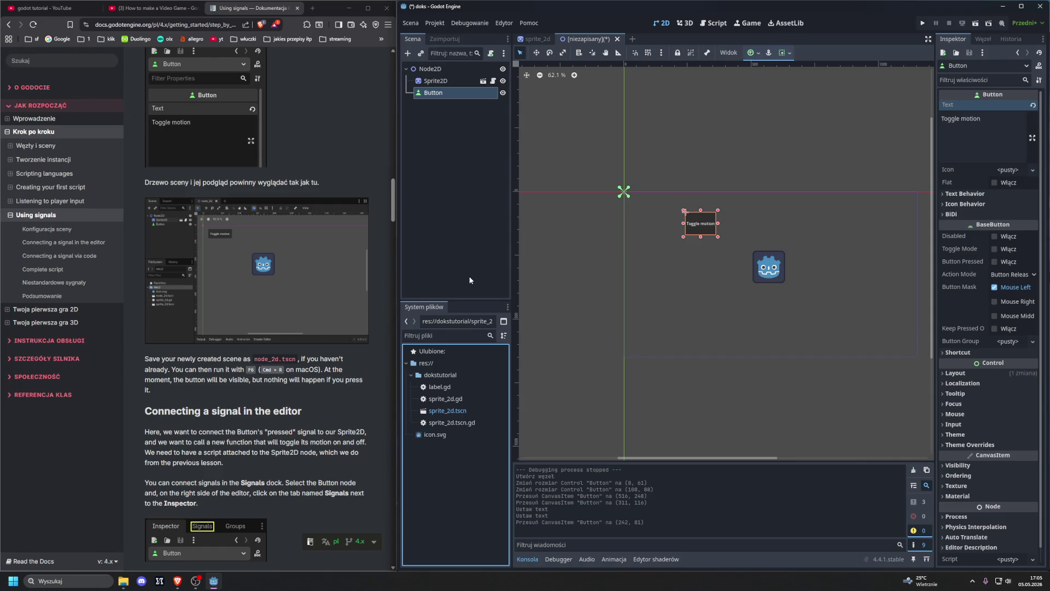
# - Save the current scene with Save Scene As under the name node_2d.tscn in dokstutorial
pyautogui.click(406, 26)
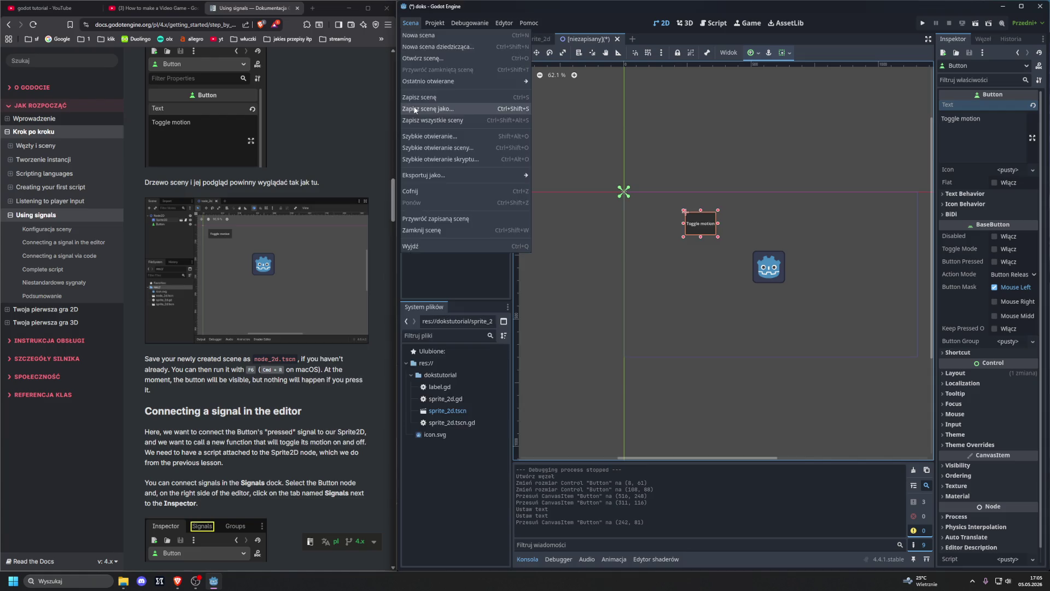
pyautogui.click(415, 109)
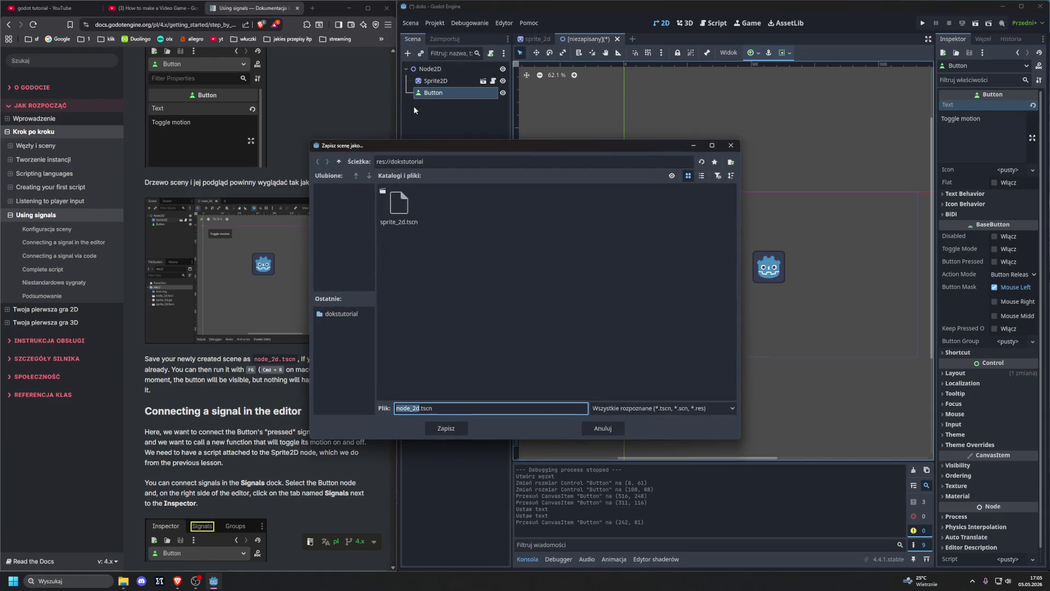
pyautogui.moveTo(408, 145); pyautogui.dragTo(513, 133)
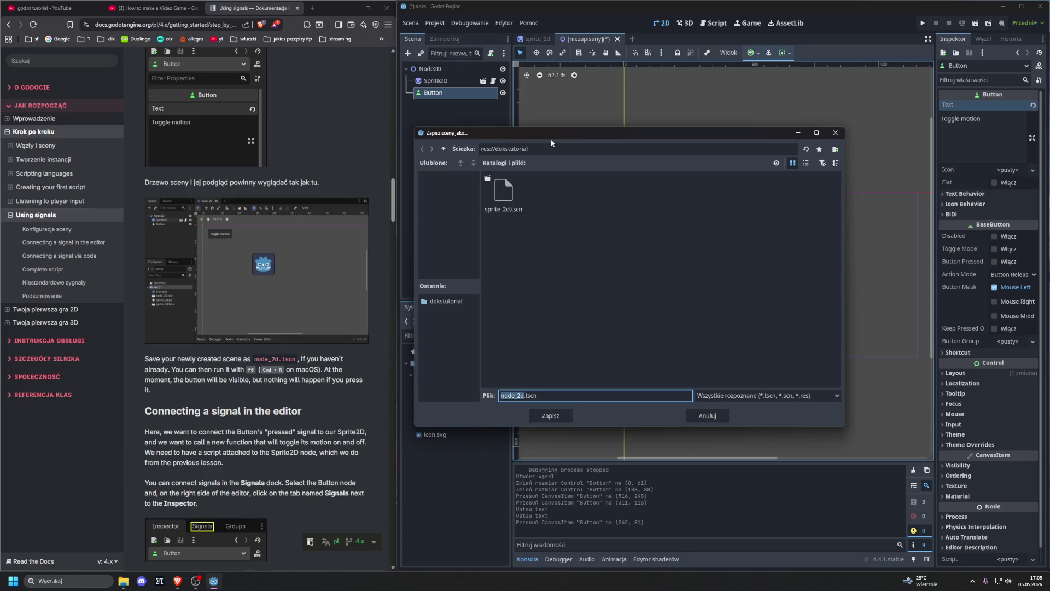
pyautogui.click(550, 416)
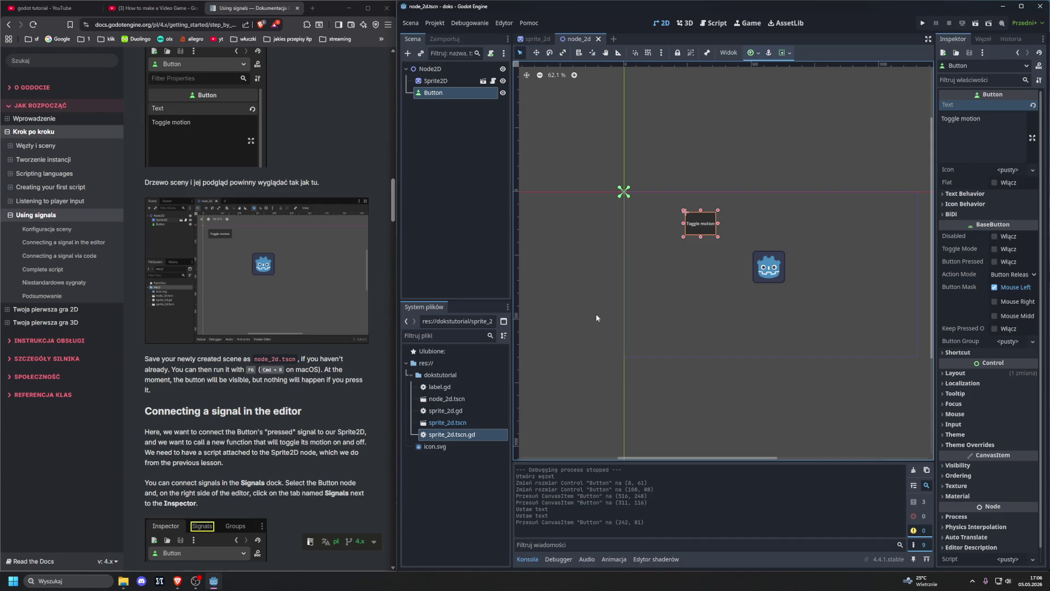
# - Open sprite_2d.gd and sprite_2d.tscn.gd from FileSystem to compare their code
pyautogui.click(451, 410)
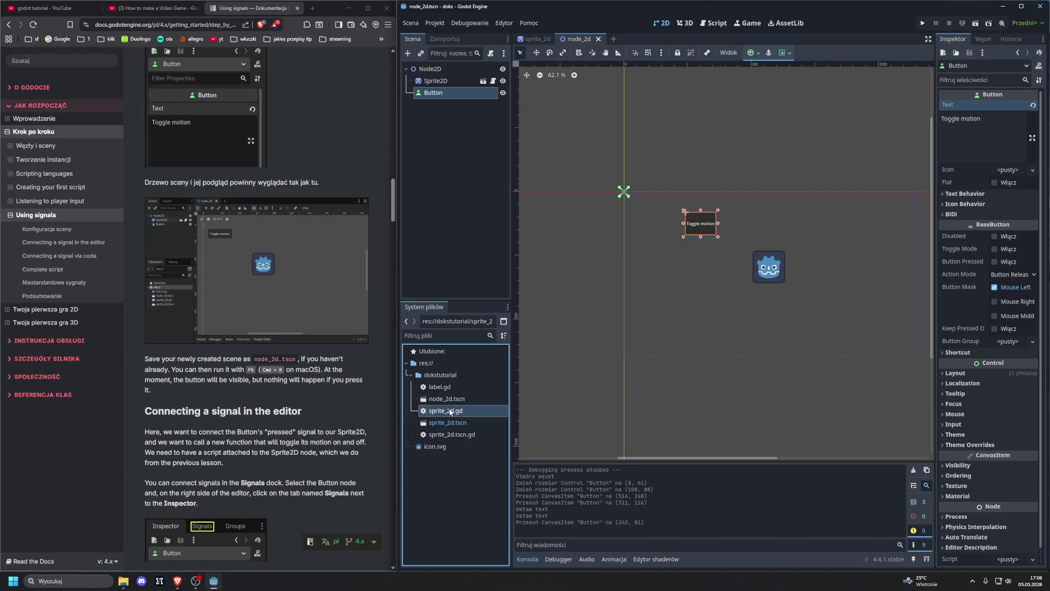
pyautogui.click(453, 435)
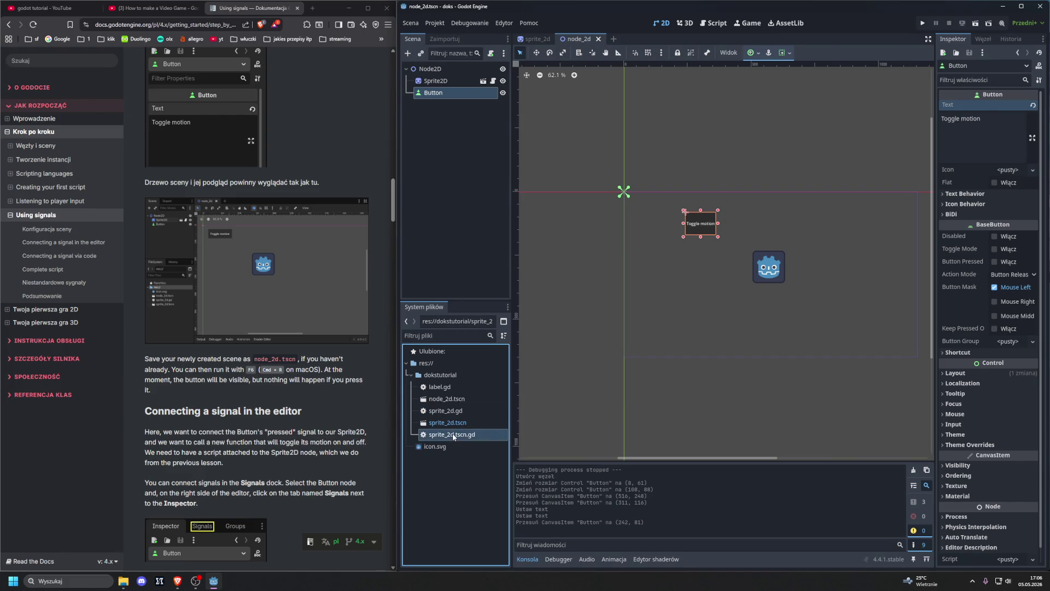
pyautogui.doubleClick(453, 436)
pyautogui.click(441, 412)
pyautogui.doubleClick(440, 413)
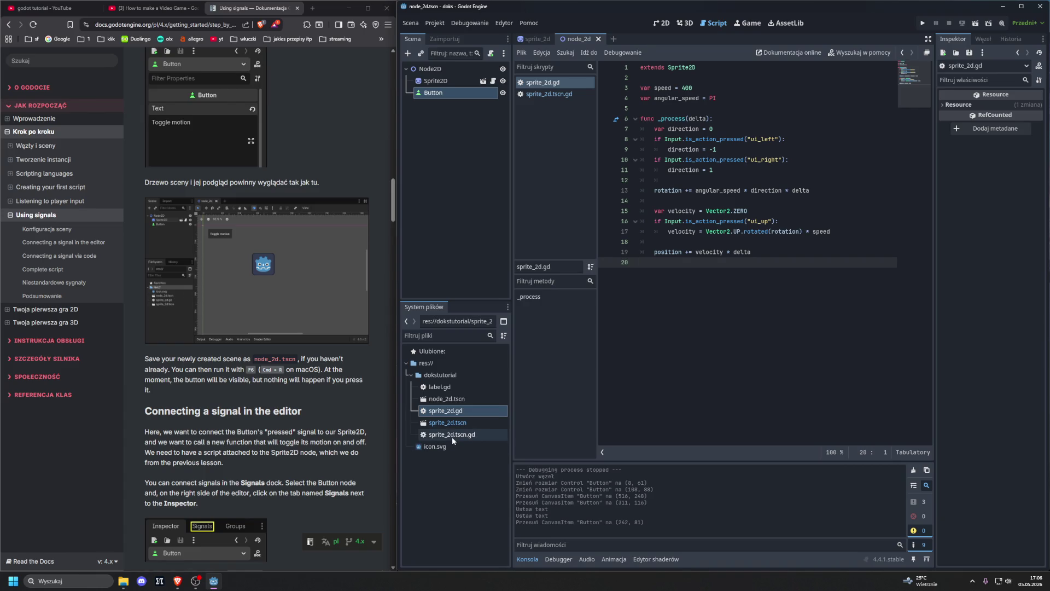
pyautogui.doubleClick(451, 435)
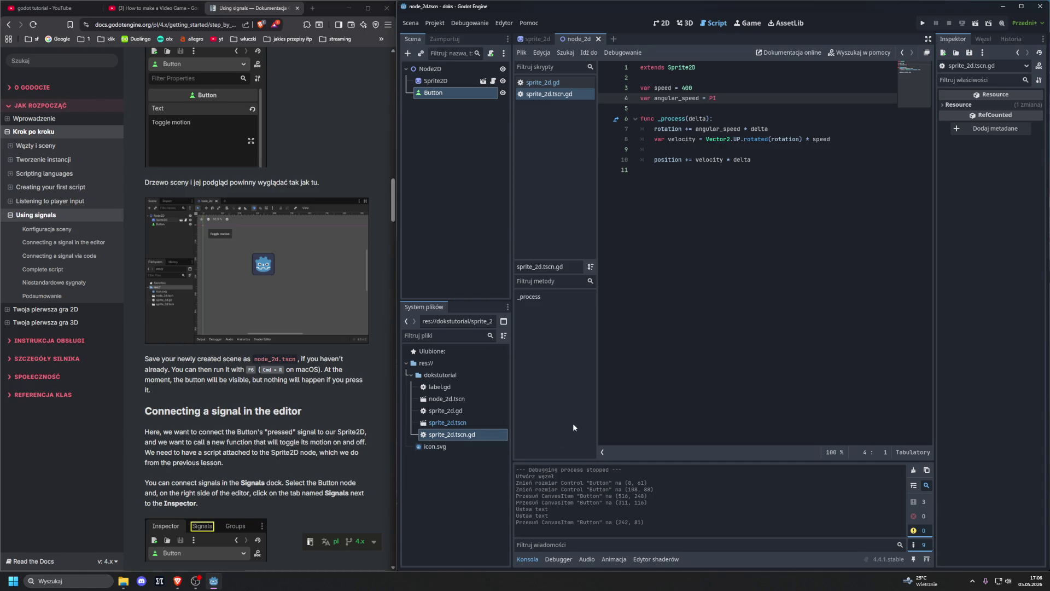
# - Delete the stray sprite_2d.tscn.gd script and confirm its removal
pyautogui.press('Delete')
pyautogui.click(448, 435)
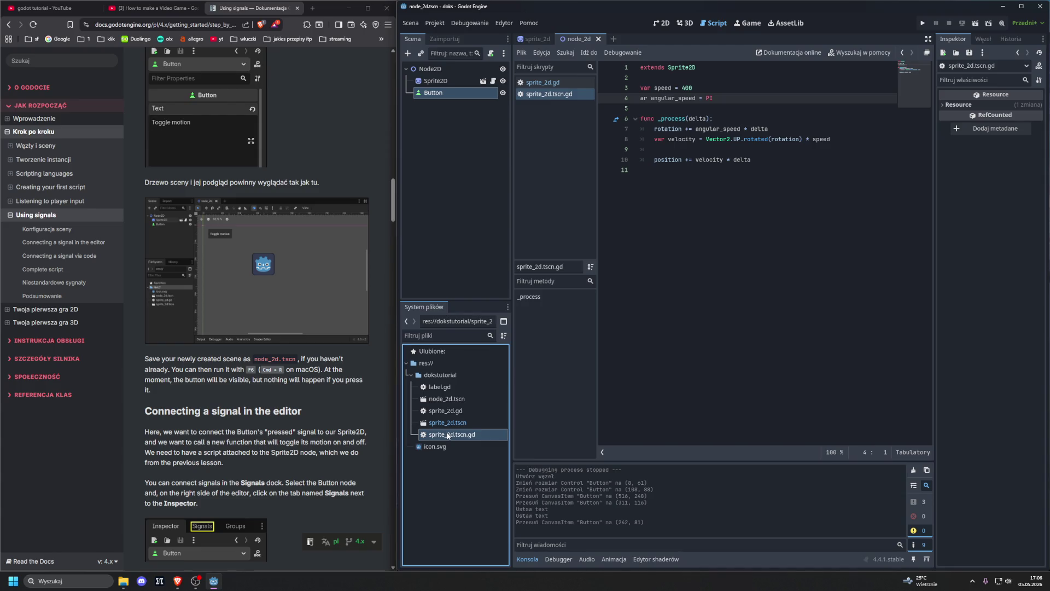
pyautogui.press('Delete')
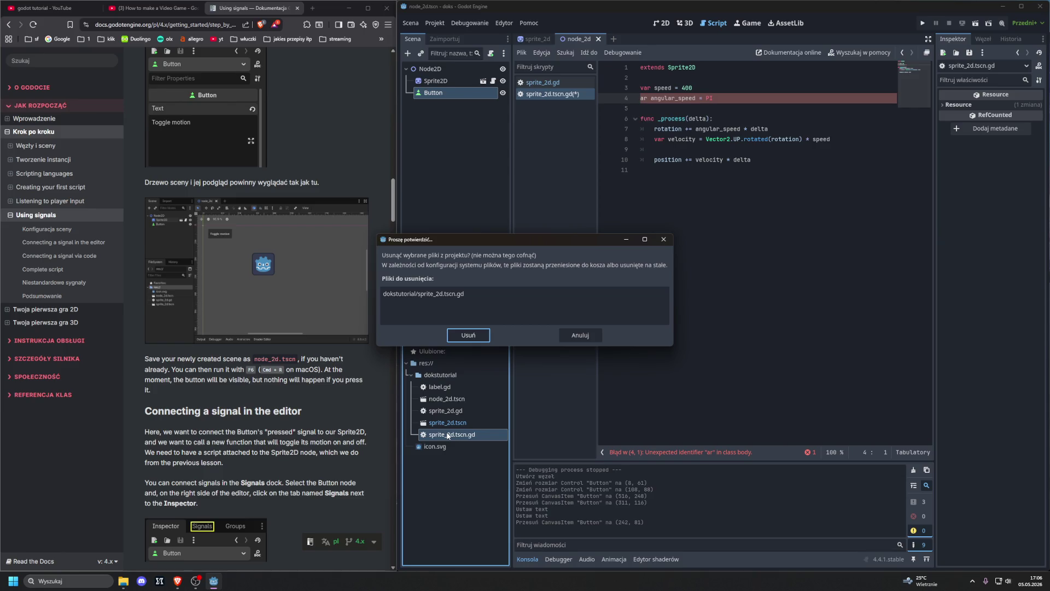
pyautogui.click(472, 333)
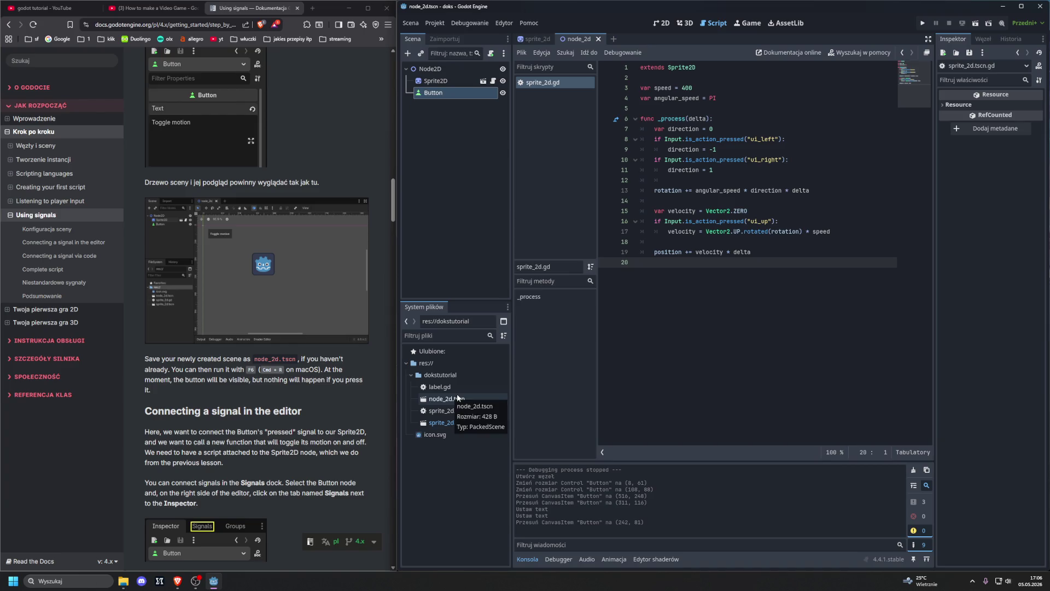
# - Find label.gd in the FileSystem dock and open it to check its code
pyautogui.scroll(7, 339, 298)
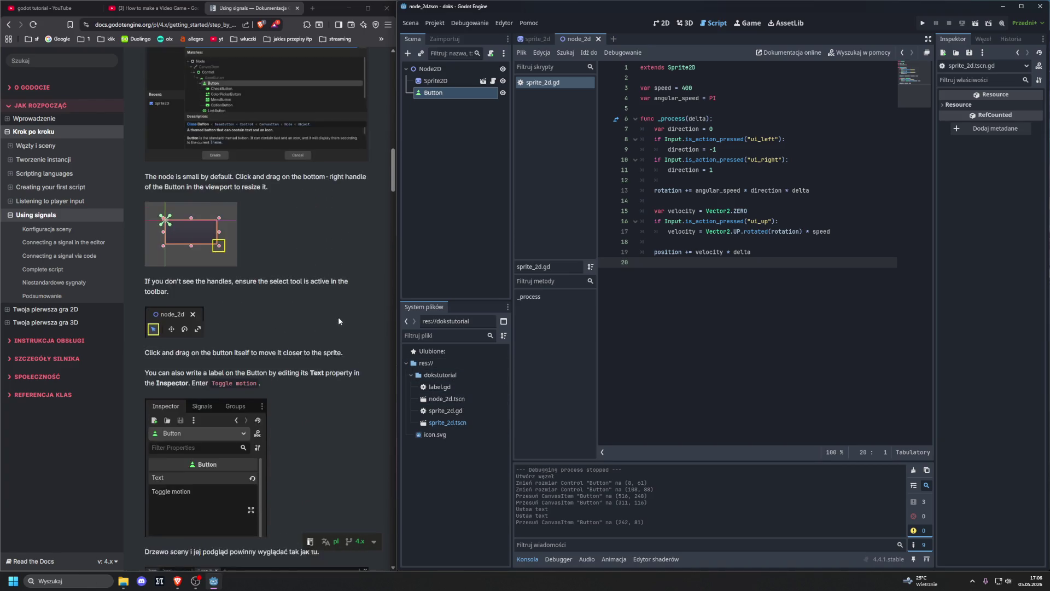
pyautogui.scroll(1, 338, 317)
pyautogui.scroll(-10, 337, 318)
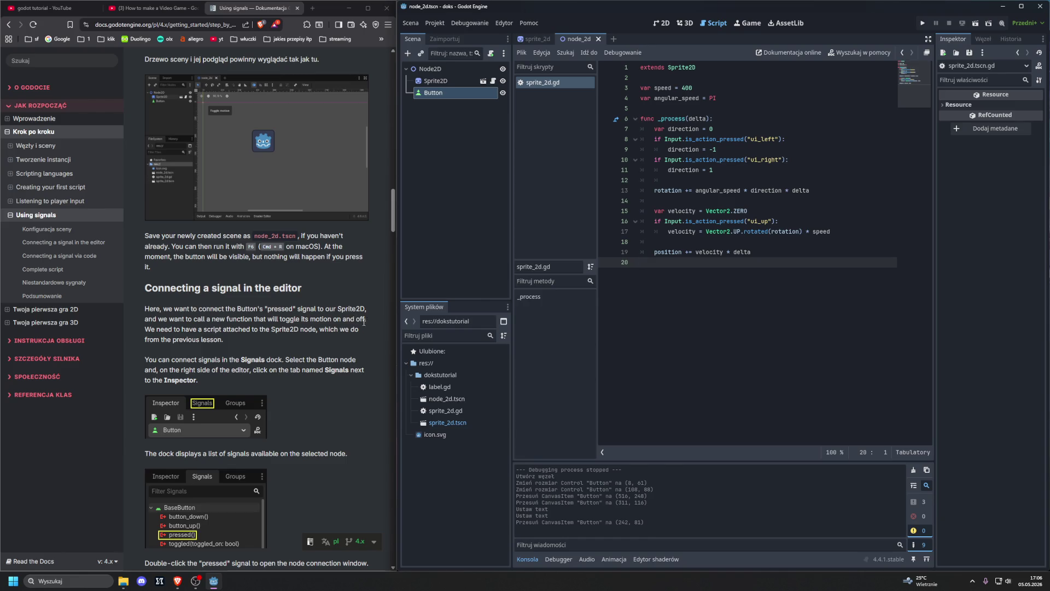
pyautogui.click(452, 390)
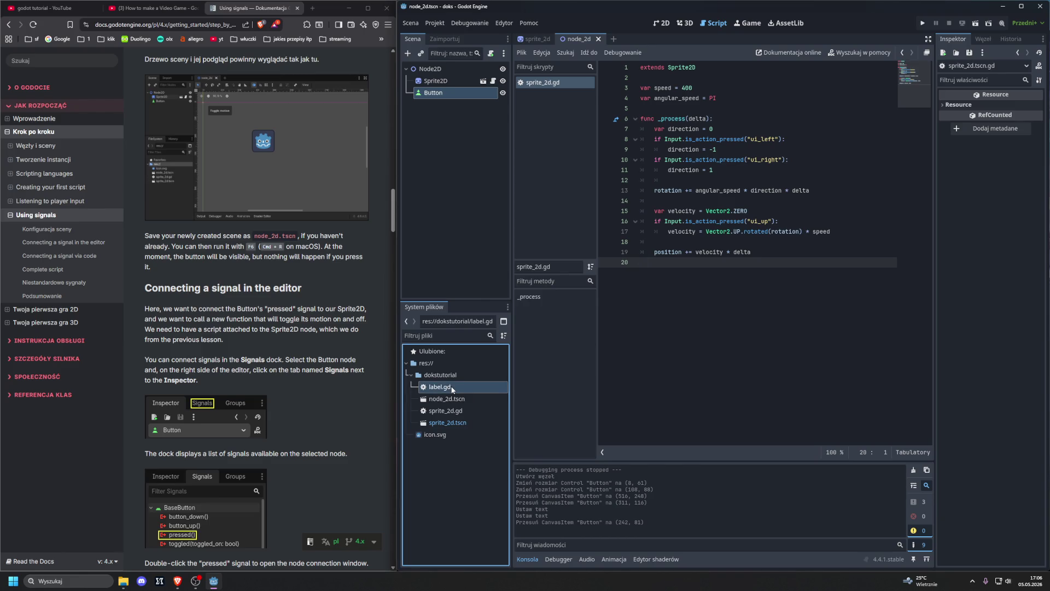
pyautogui.doubleClick(450, 387)
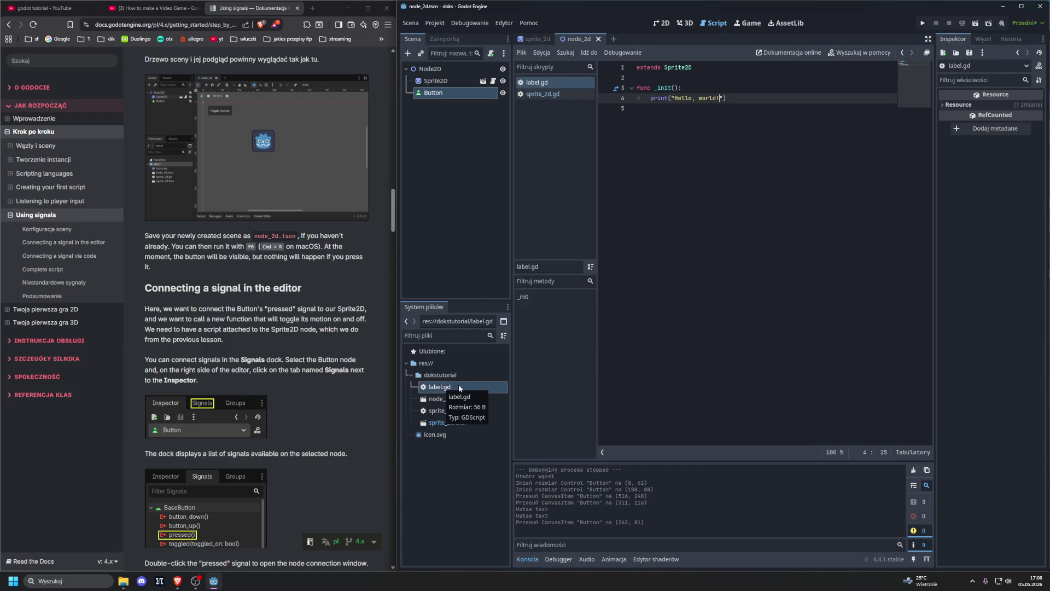
# - Delete label.gd, dismiss the changed-files notice and show the sprite_2d scene
pyautogui.press('Delete')
pyautogui.press('Return')
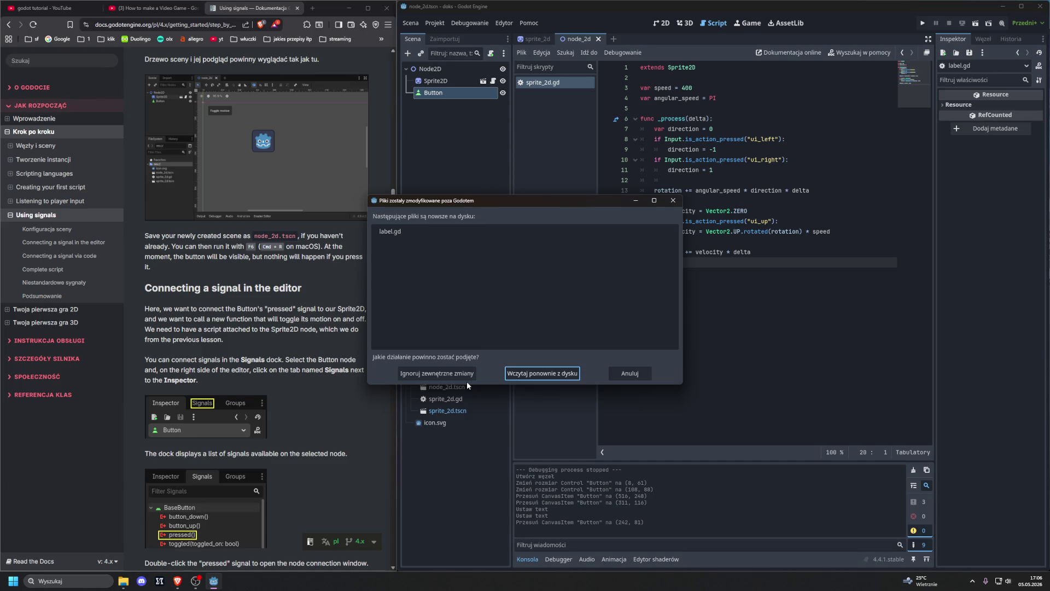
pyautogui.click(624, 373)
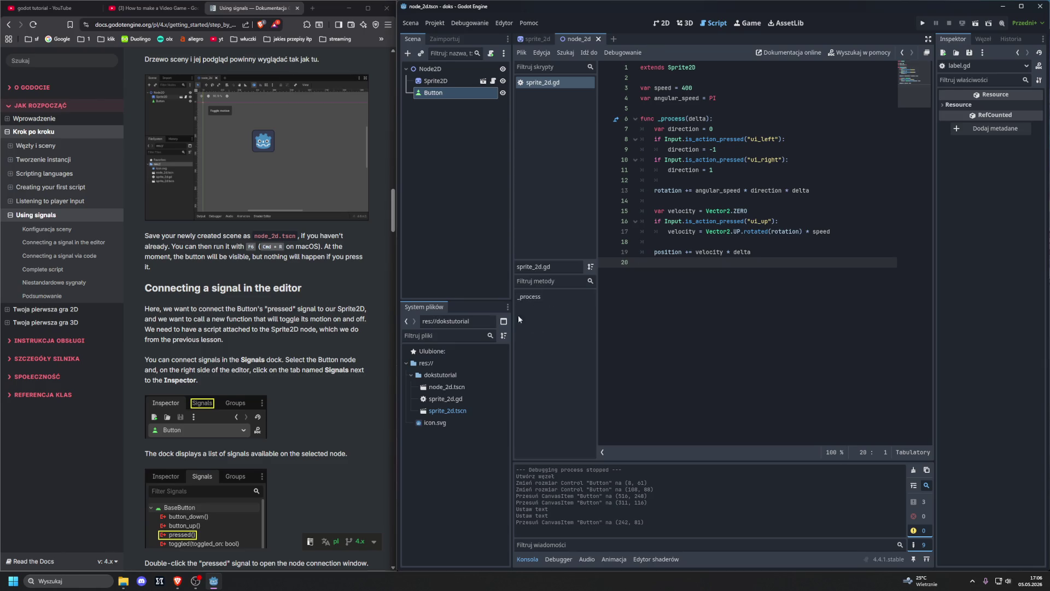
pyautogui.click(545, 38)
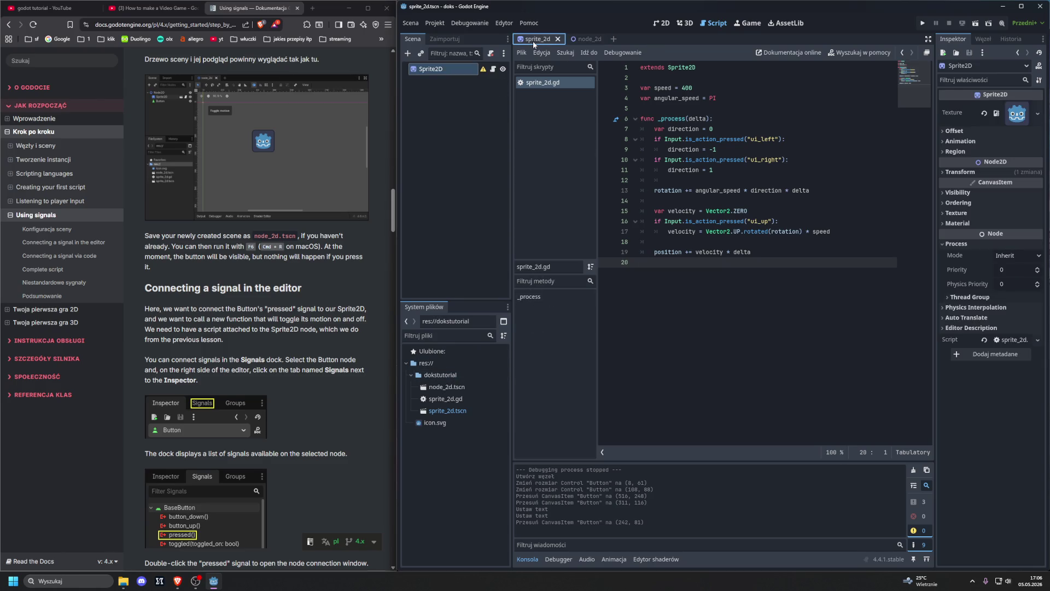
# - Switch to the 2D workspace and flip from the sprite_2d tab back to node_2d
pyautogui.click(654, 24)
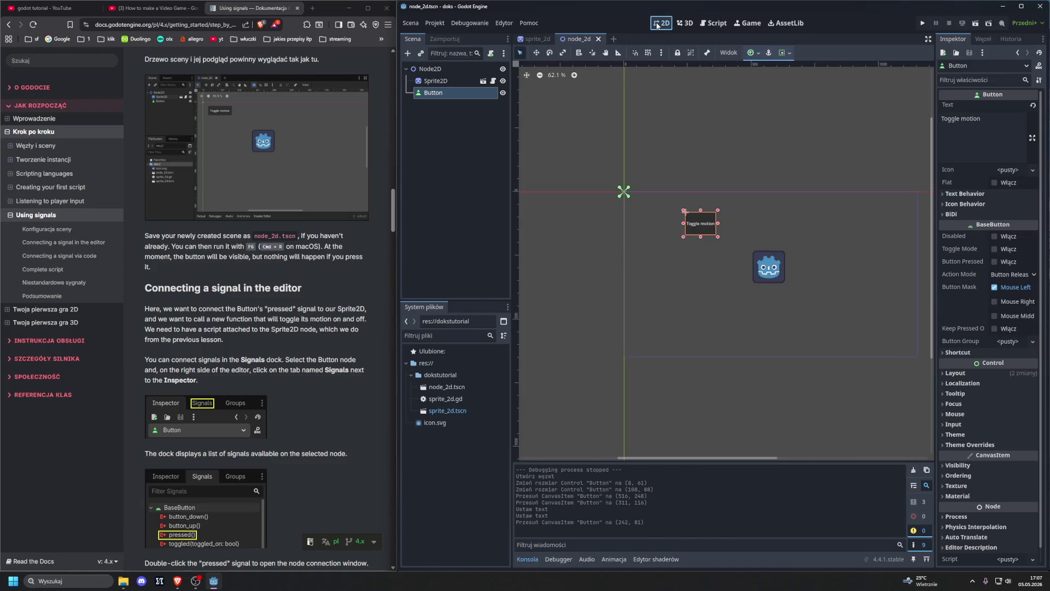
pyautogui.click(554, 39)
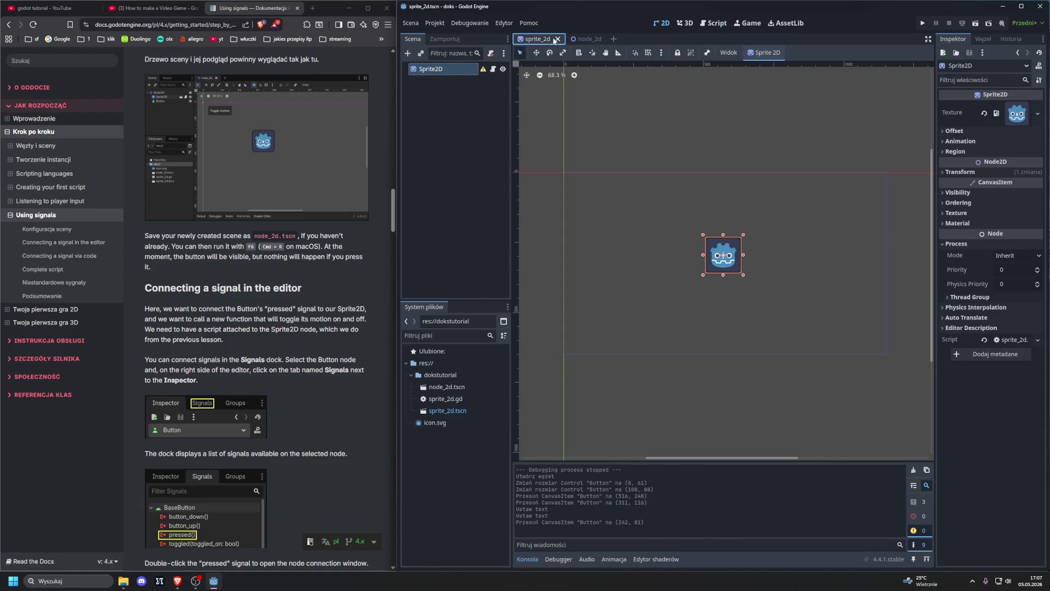
pyautogui.click(587, 39)
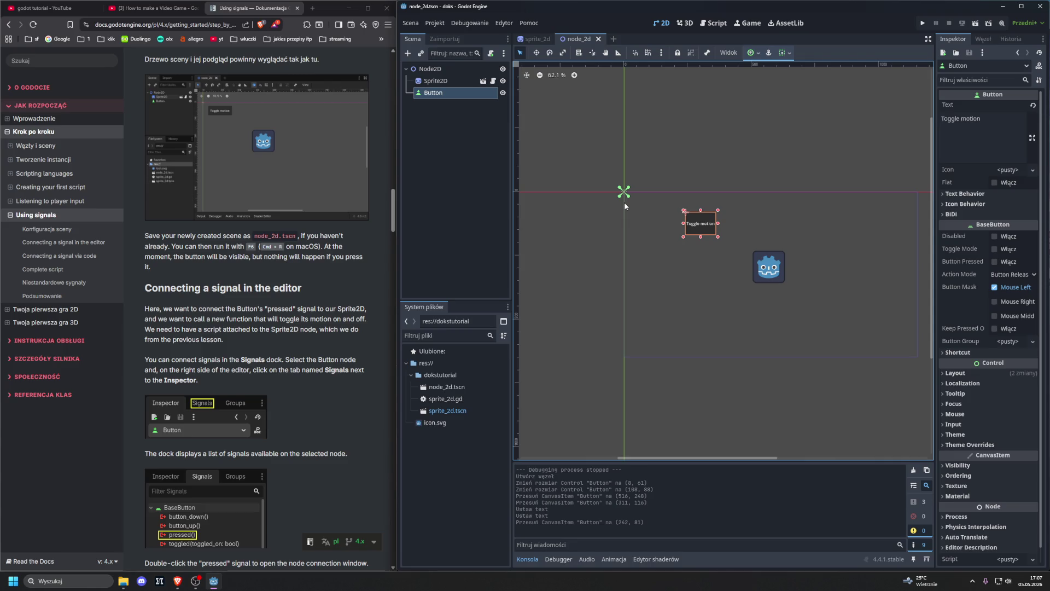
# - Test-run the project twice, reloading changed files from disk and dismissing the label.gd notice
pyautogui.press('F5')
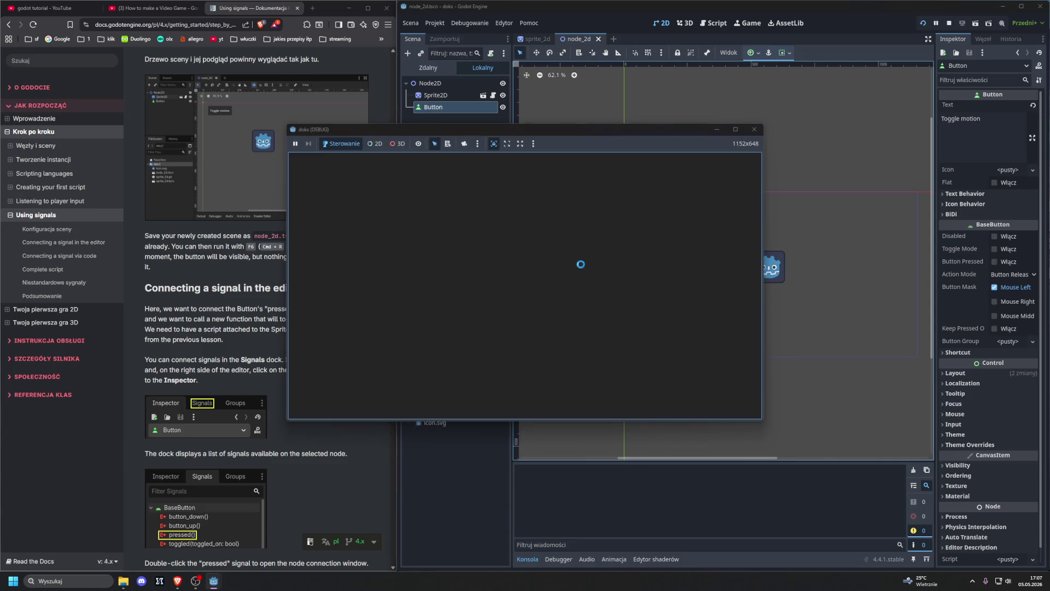
pyautogui.click(754, 129)
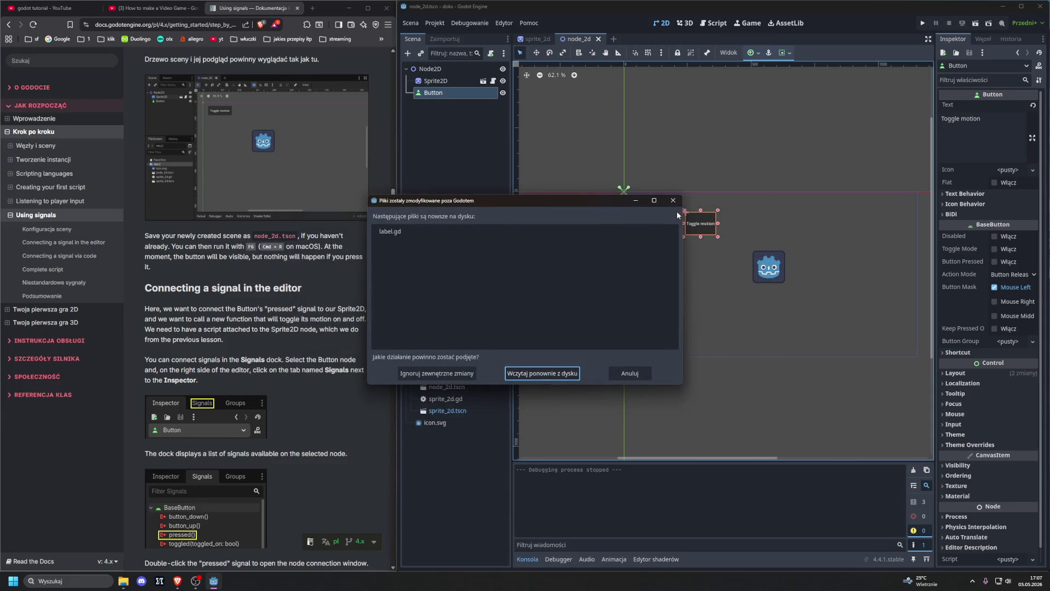
pyautogui.click(516, 372)
pyautogui.click(614, 292)
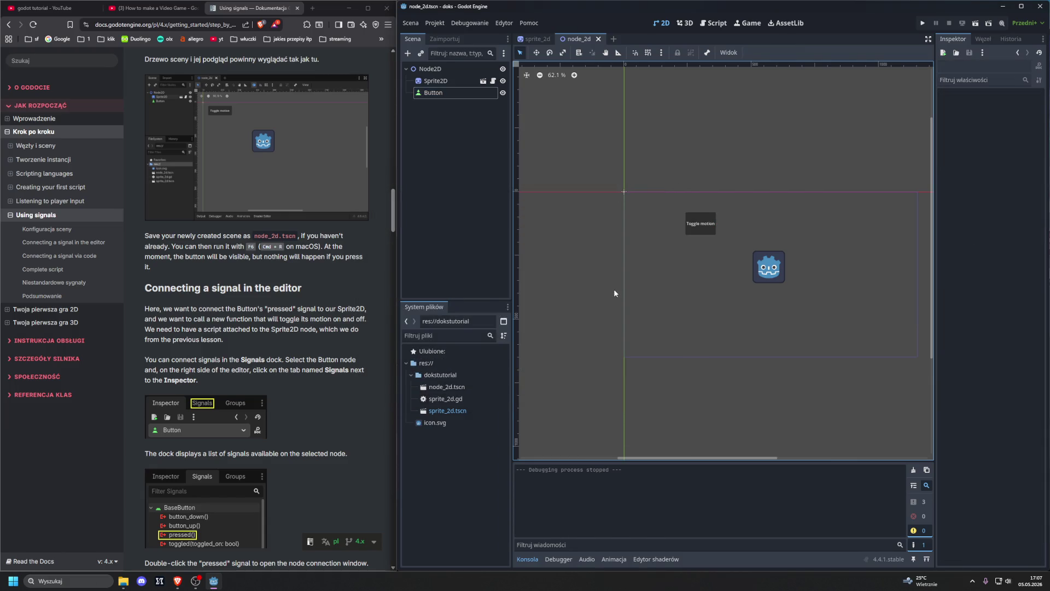
pyautogui.press('F6')
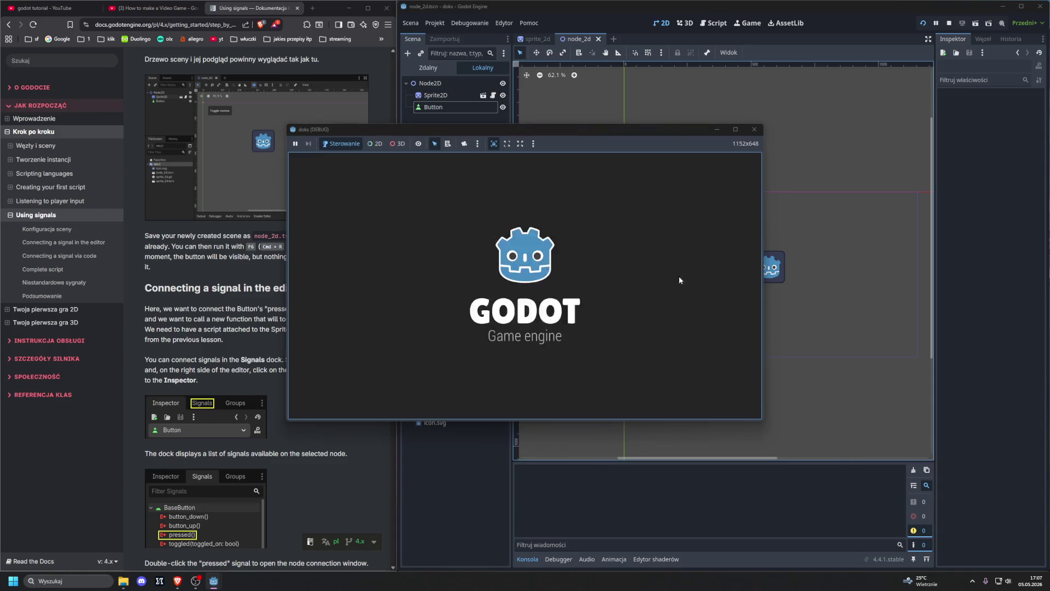
pyautogui.click(754, 129)
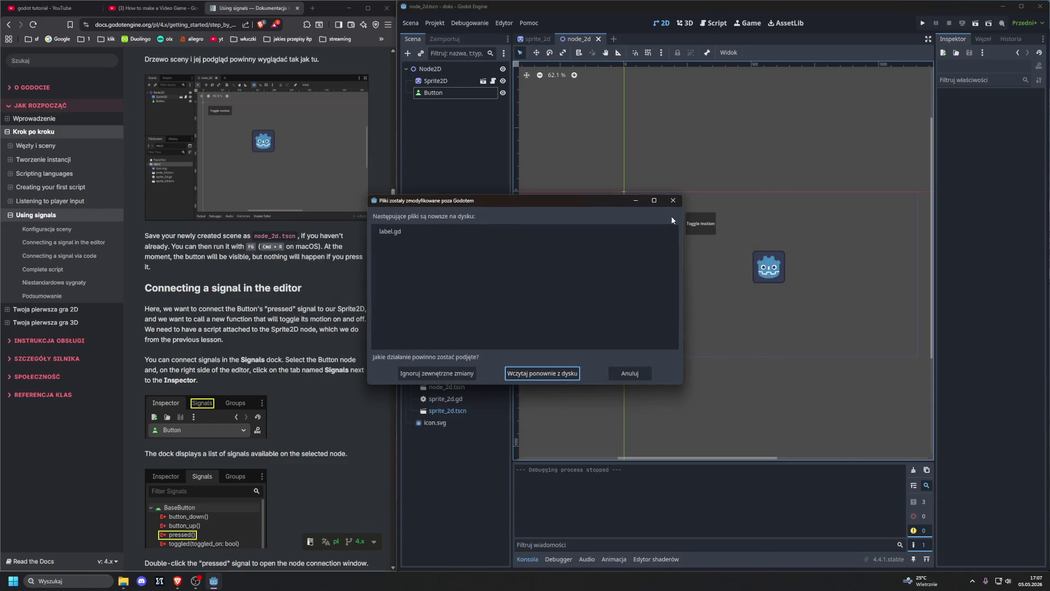
pyautogui.click(430, 234)
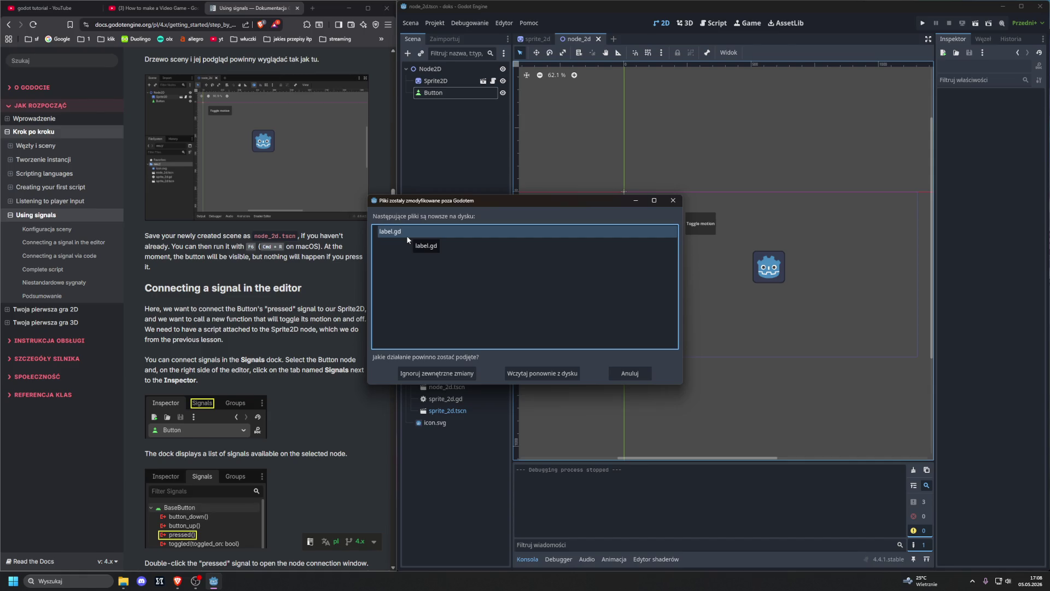
pyautogui.click(670, 201)
# - Nudge the Toggle motion button toward the sprite in node_2d, then save and run
pyautogui.click(534, 39)
pyautogui.click(580, 38)
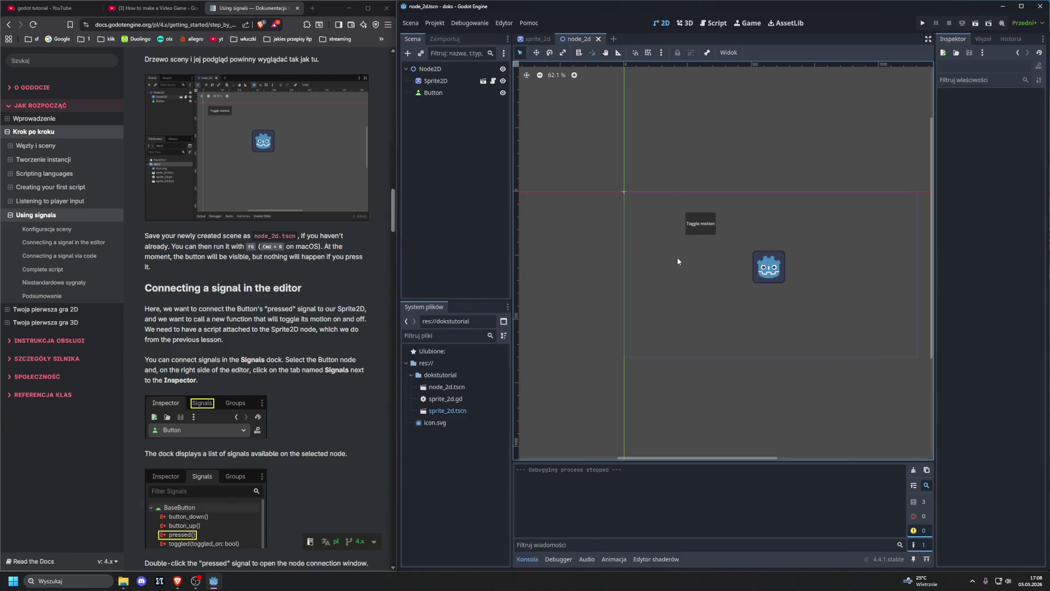
pyautogui.moveTo(703, 227); pyautogui.dragTo(724, 238)
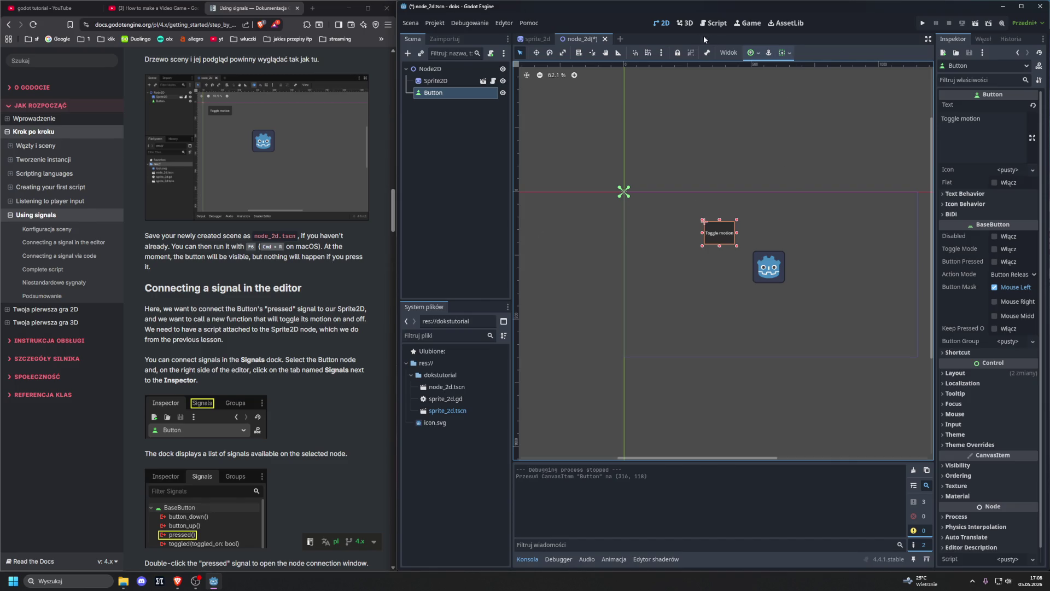
pyautogui.click(922, 24)
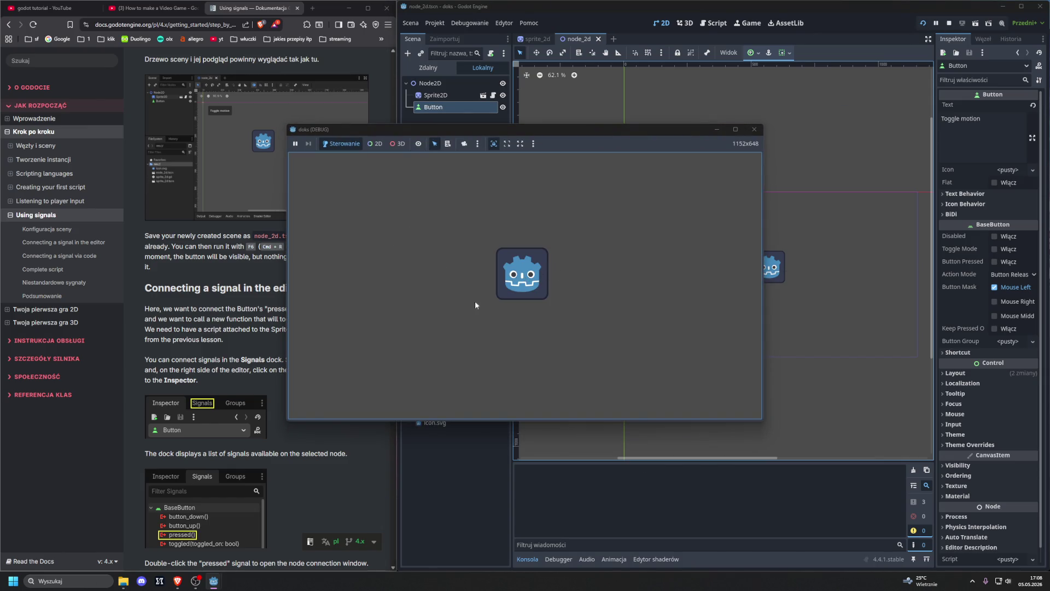
pyautogui.click(754, 129)
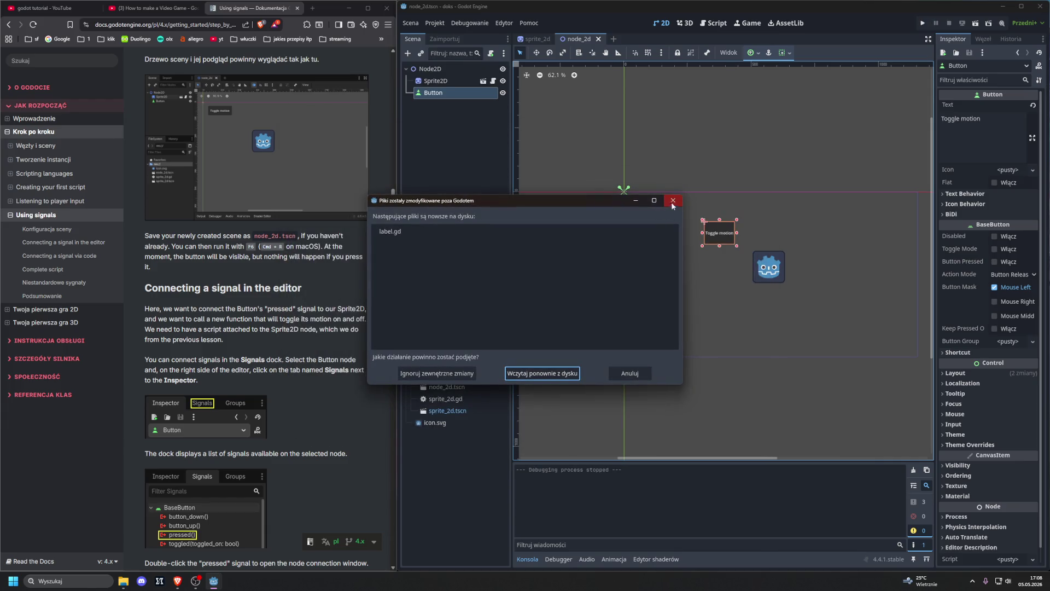
pyautogui.click(673, 202)
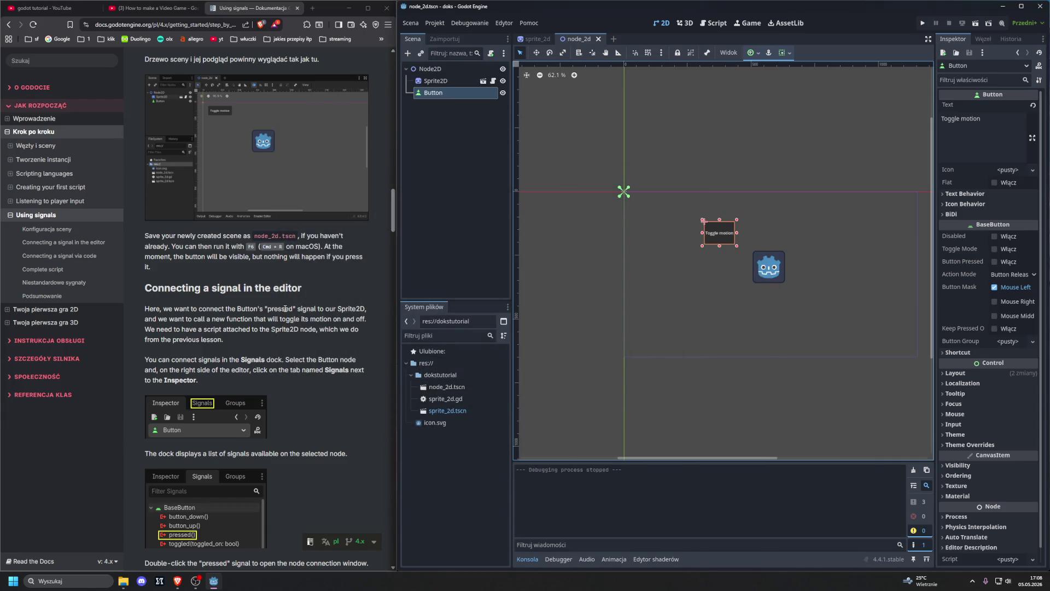
# - Move icon.svg into the dokstutorial folder and go back to node_2d
pyautogui.scroll(-3, 285, 309)
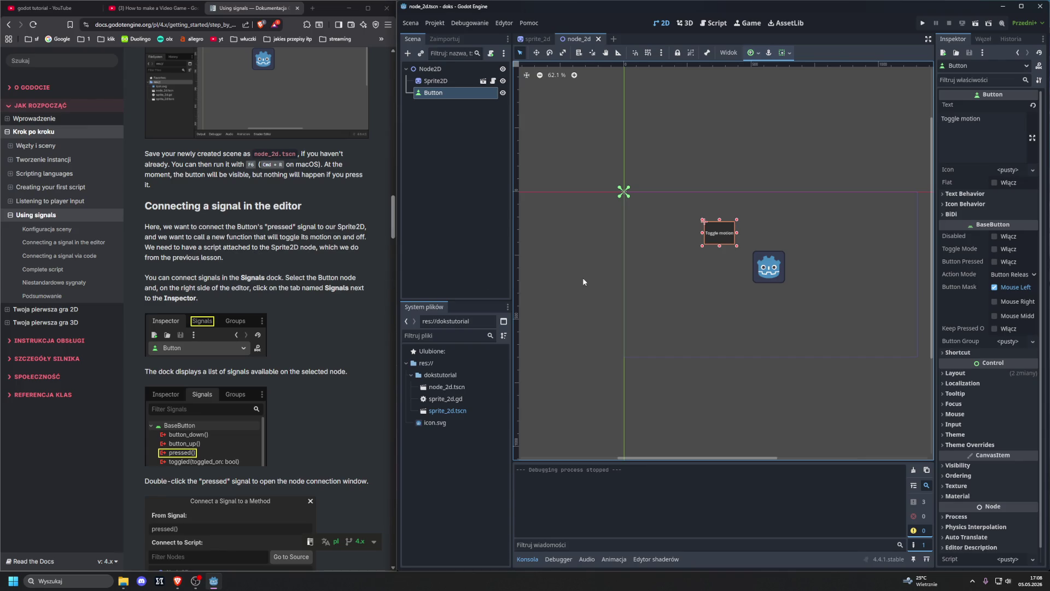
pyautogui.moveTo(415, 422)
pyautogui.mouseDown()
pyautogui.moveTo(430, 373)
pyautogui.moveTo(429, 426)
pyautogui.moveTo(438, 380)
pyautogui.mouseUp()
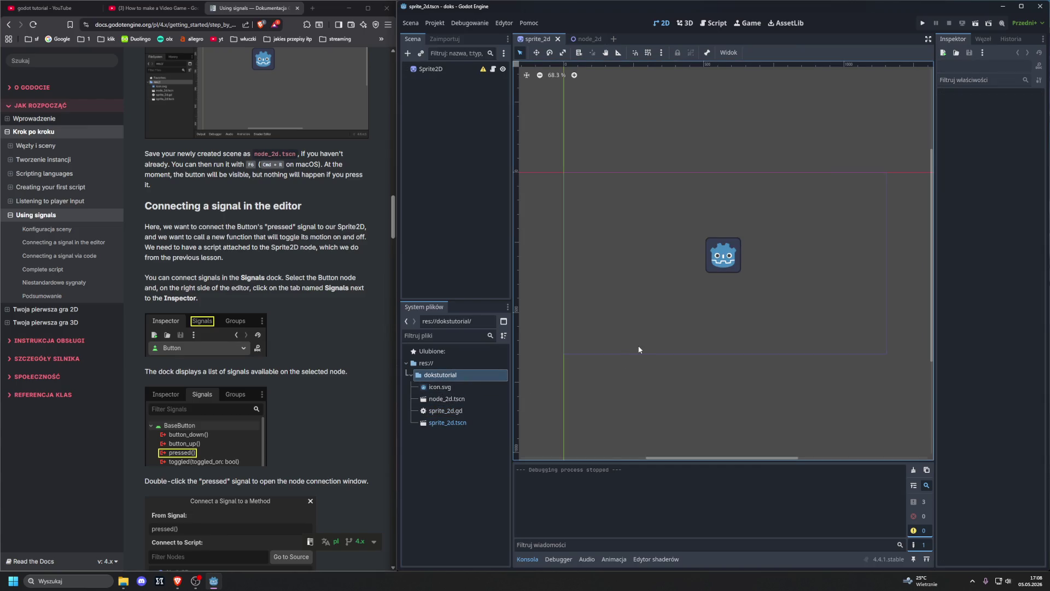
pyautogui.click(580, 38)
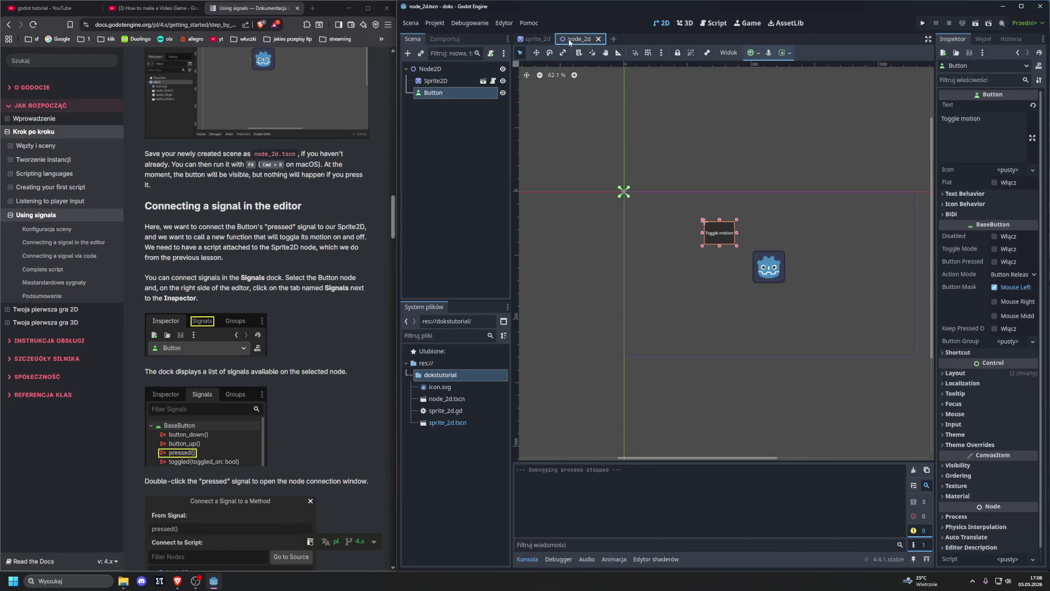
# - Run node_2d again, then close the game window and the changed-files notice
pyautogui.click(666, 191)
pyautogui.press('F5')
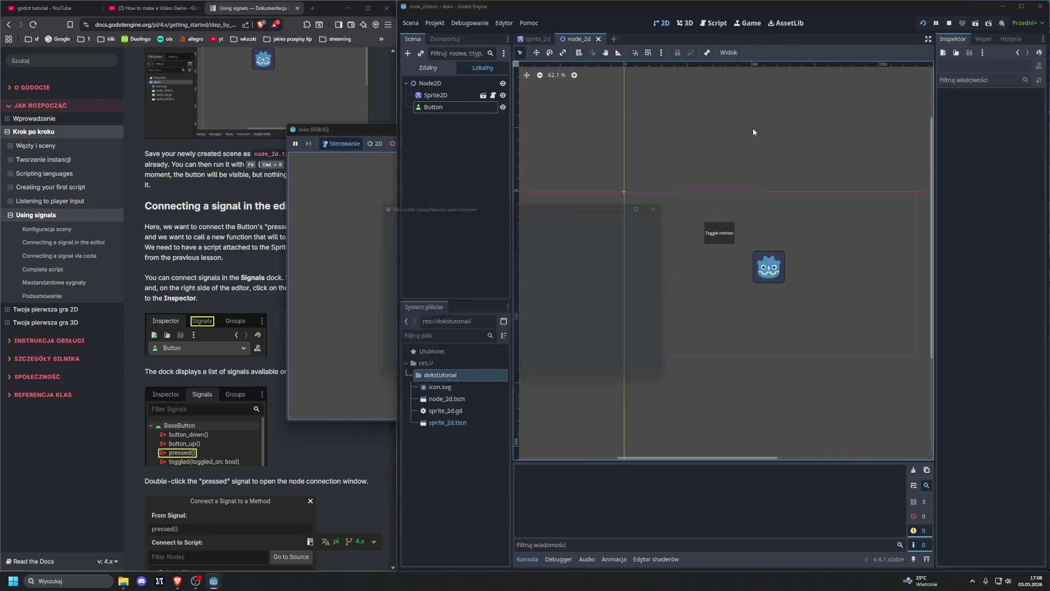
pyautogui.click(753, 129)
pyautogui.click(666, 202)
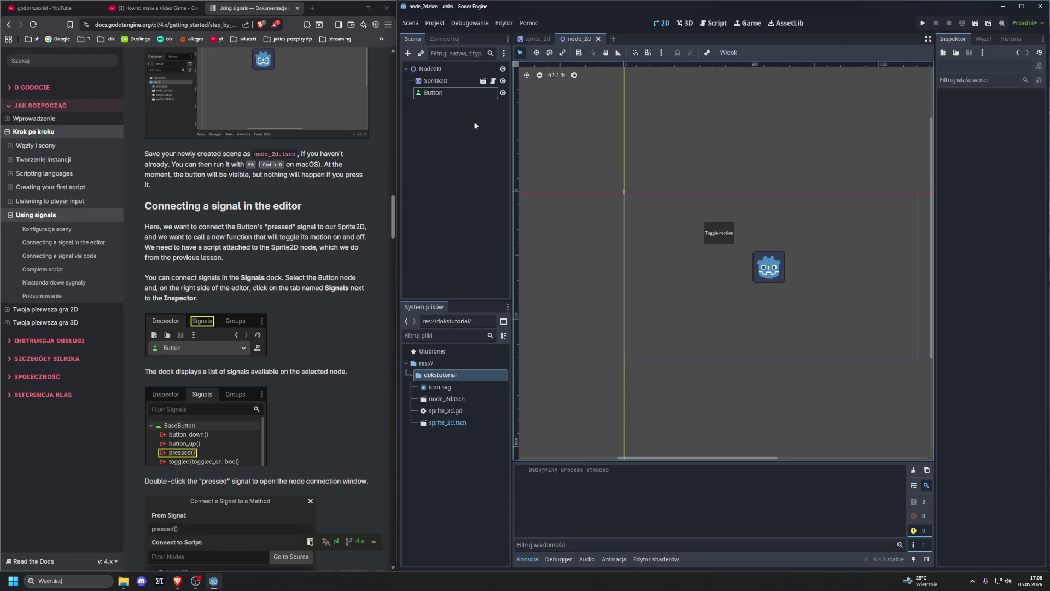
pyautogui.click(441, 411)
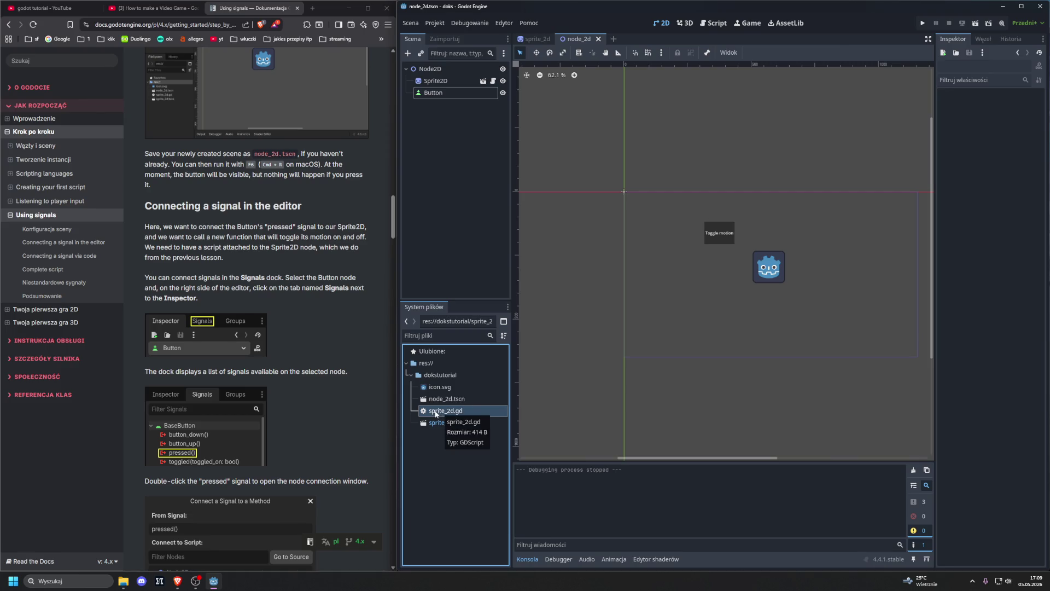
# - Show the sprite_2d scene and select its Sprite2D root to view its sprite_2d.gd script
pyautogui.click(543, 39)
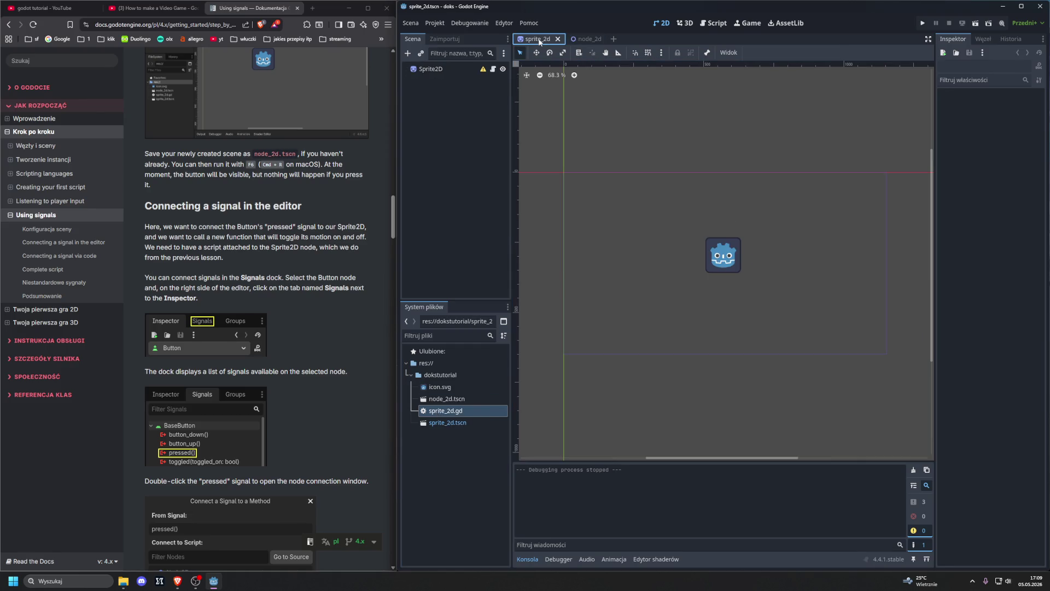
pyautogui.click(431, 70)
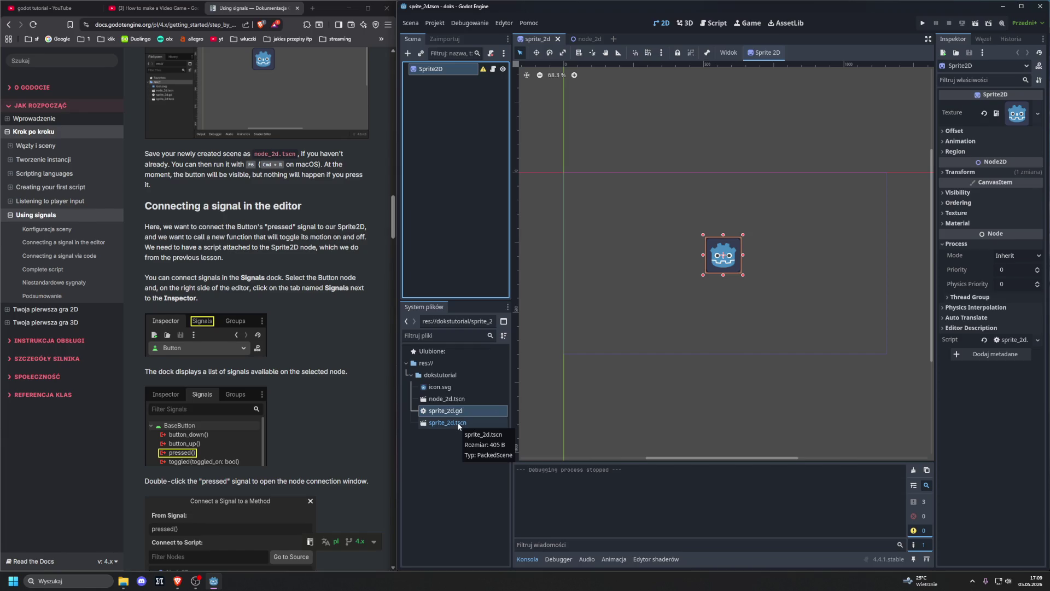
pyautogui.scroll(3, 326, 298)
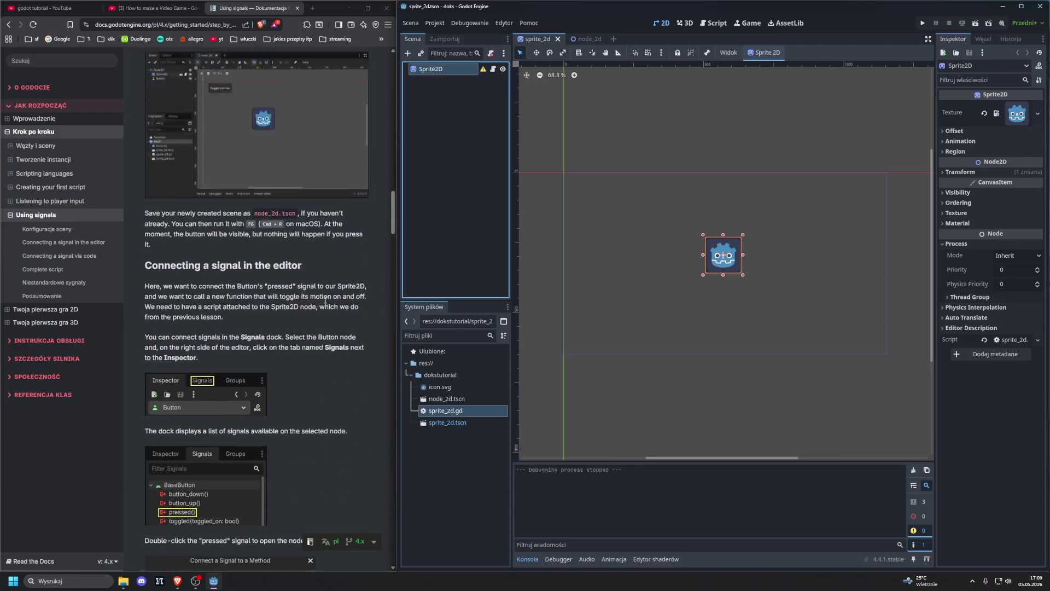
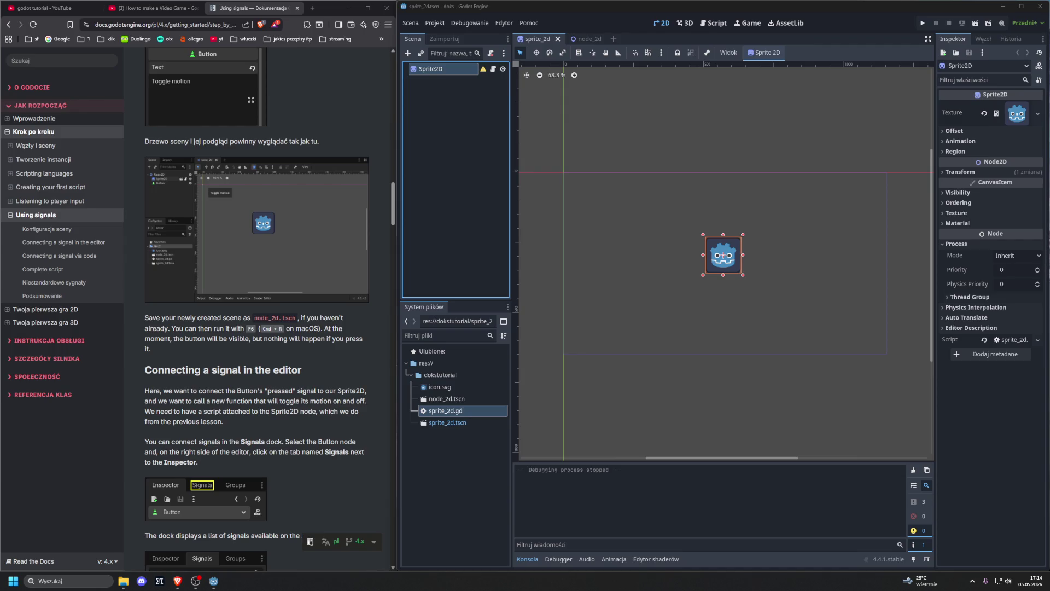
# - Switch to the node_2d scene and reload the externally modified files from disk
pyautogui.click(585, 38)
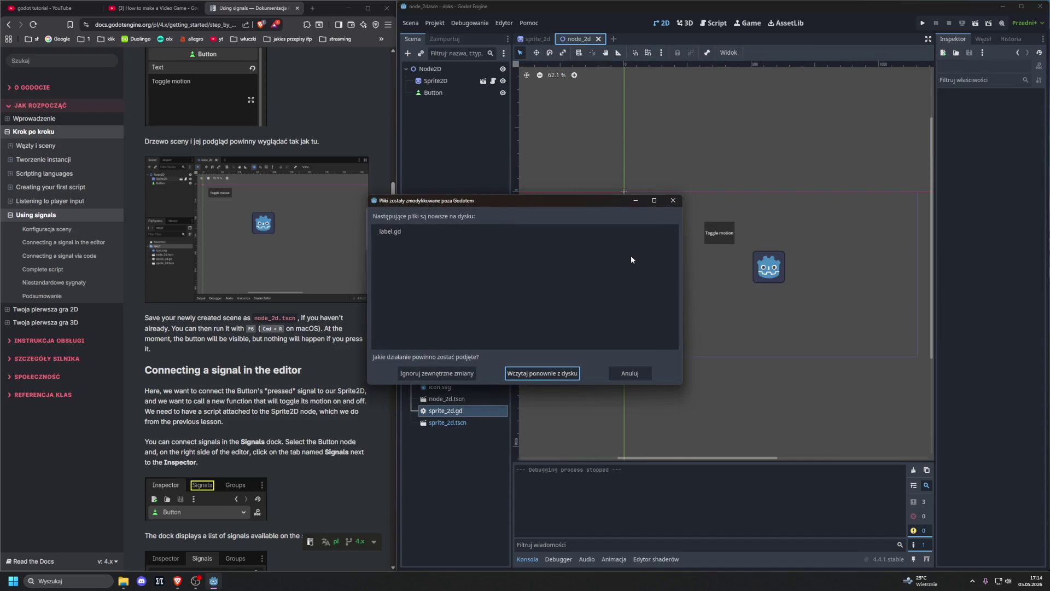
pyautogui.click(386, 234)
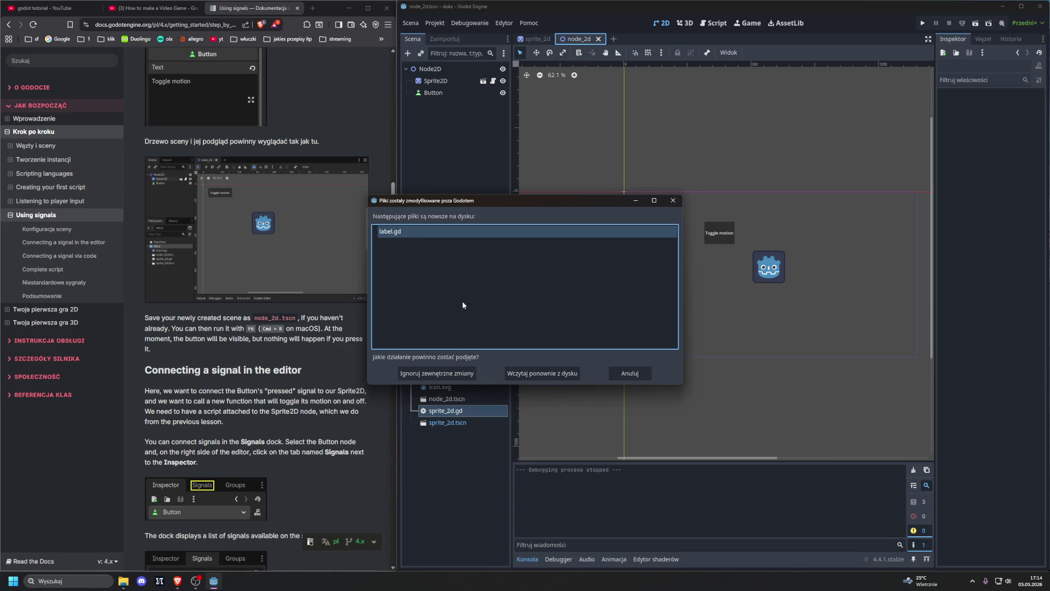
pyautogui.click(524, 374)
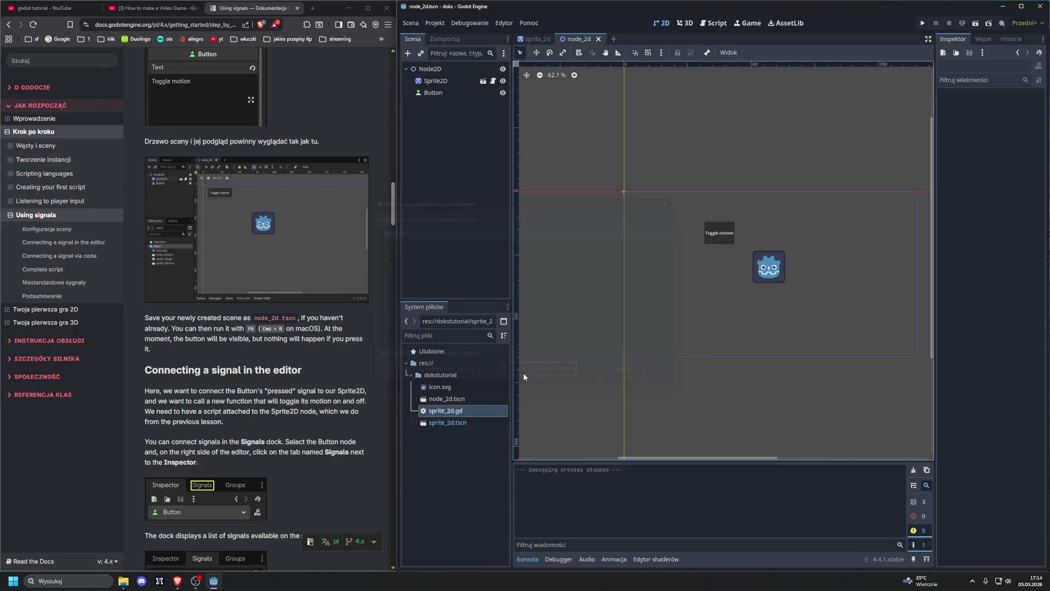
# - Bring up the Sprite2D script in the Script workspace
pyautogui.rightClick(461, 453)
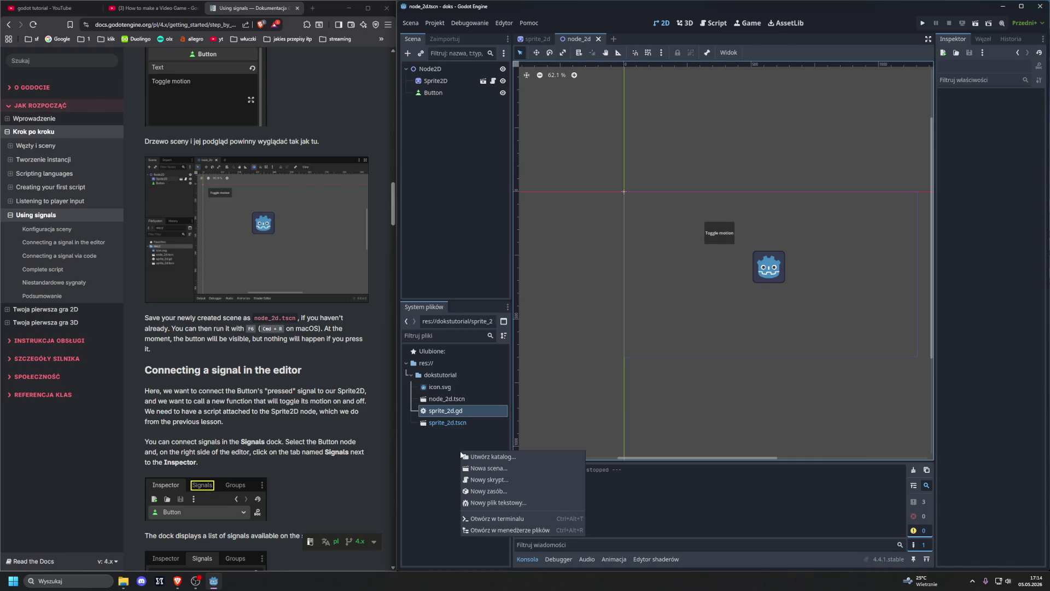
pyautogui.click(444, 452)
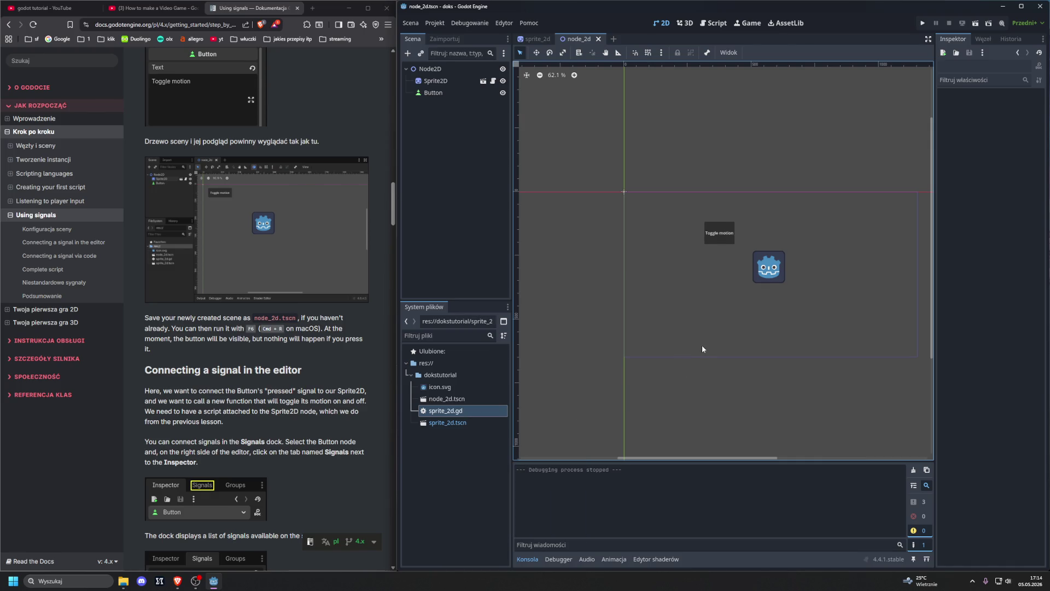
pyautogui.click(717, 25)
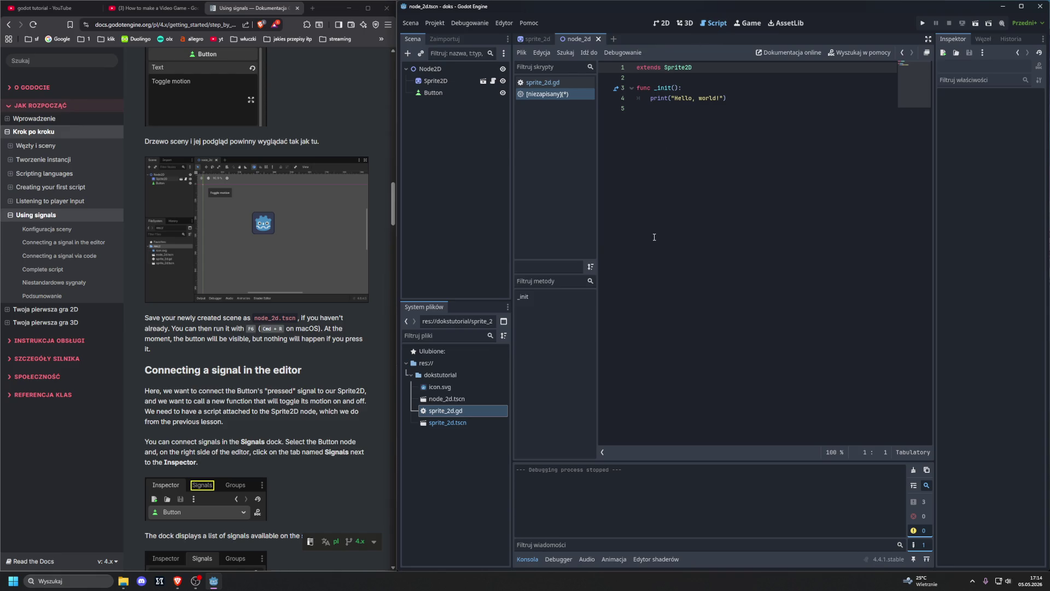
# - Test-run the project (F5) and the sprite_2d scene (F6), closing each game window
pyautogui.press('F5')
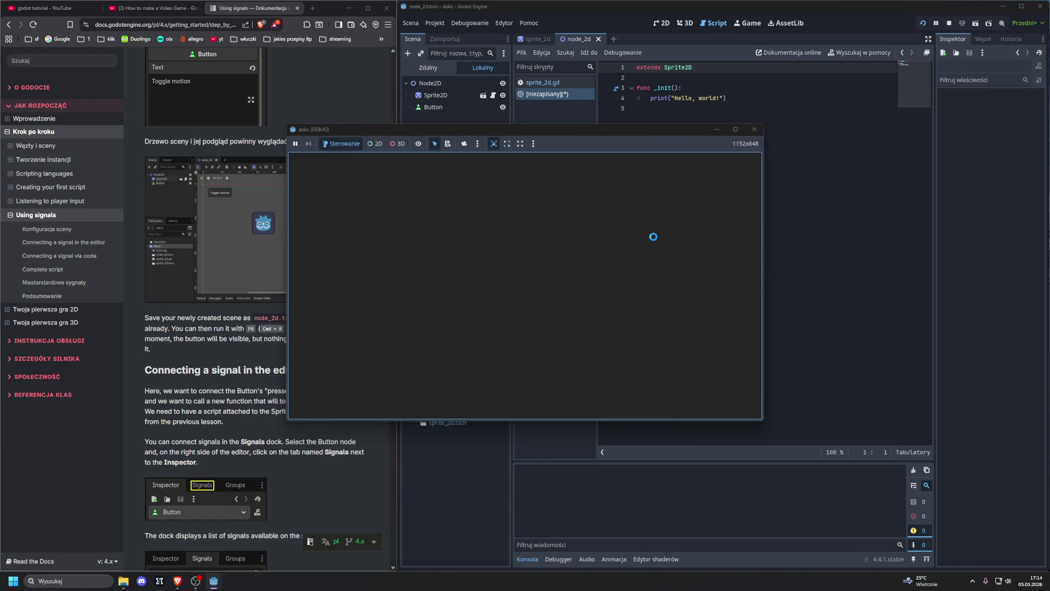
pyautogui.click(752, 129)
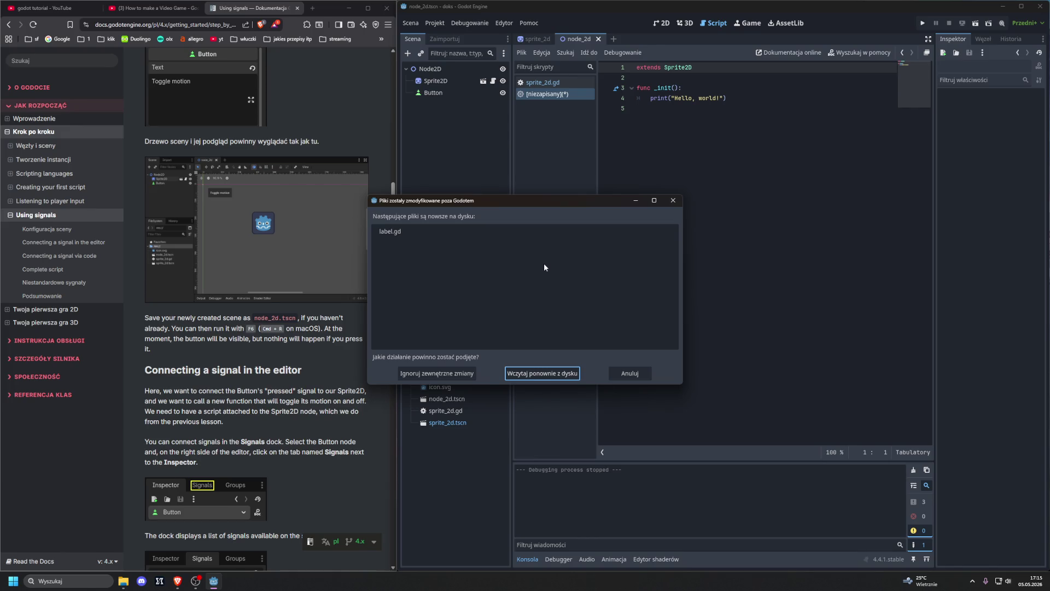
pyautogui.click(437, 374)
pyautogui.click(683, 261)
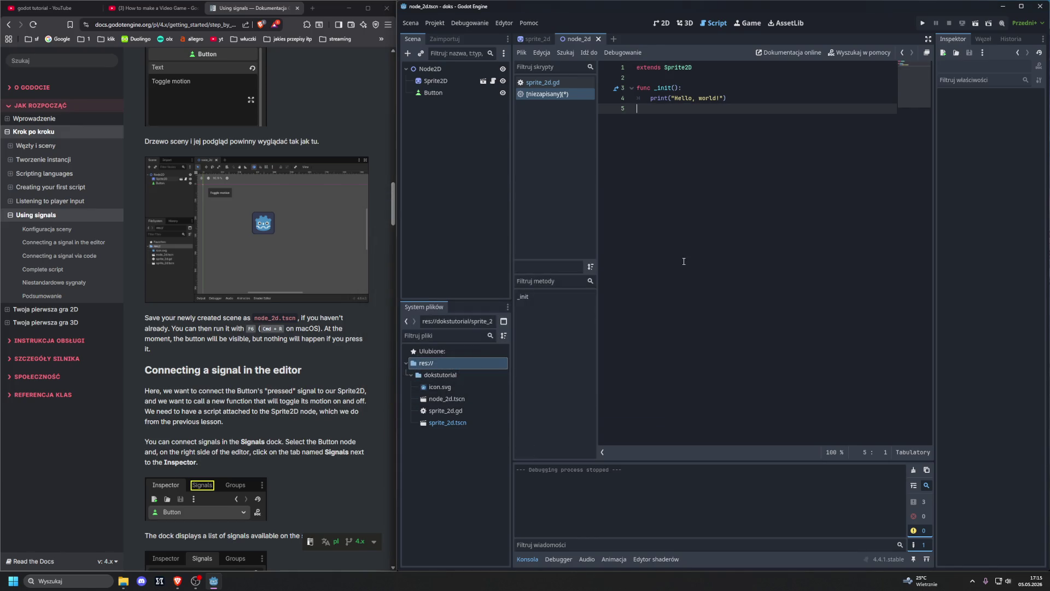
pyautogui.press('F5')
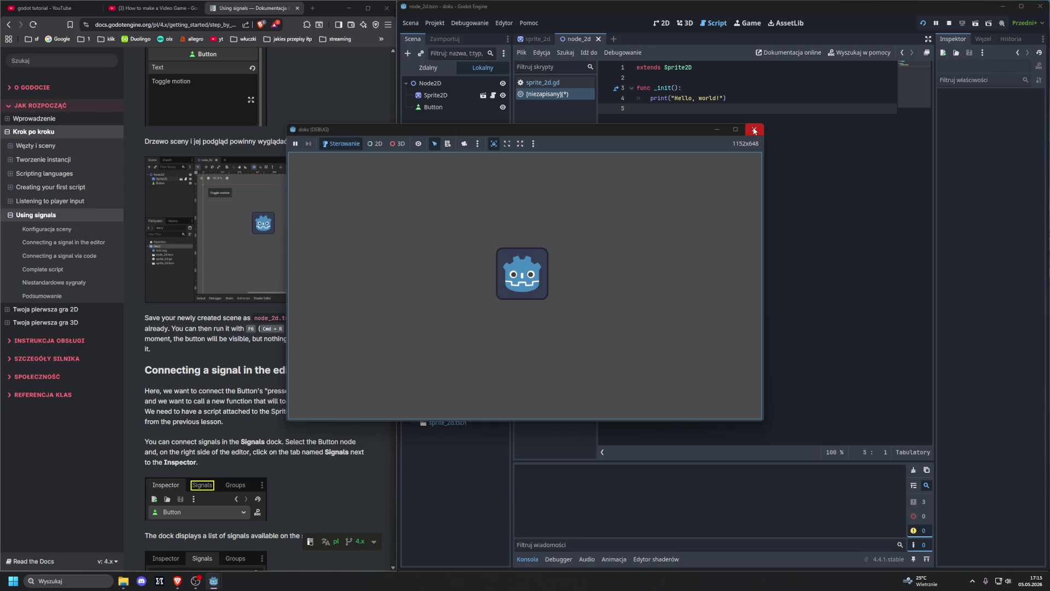
pyautogui.click(754, 128)
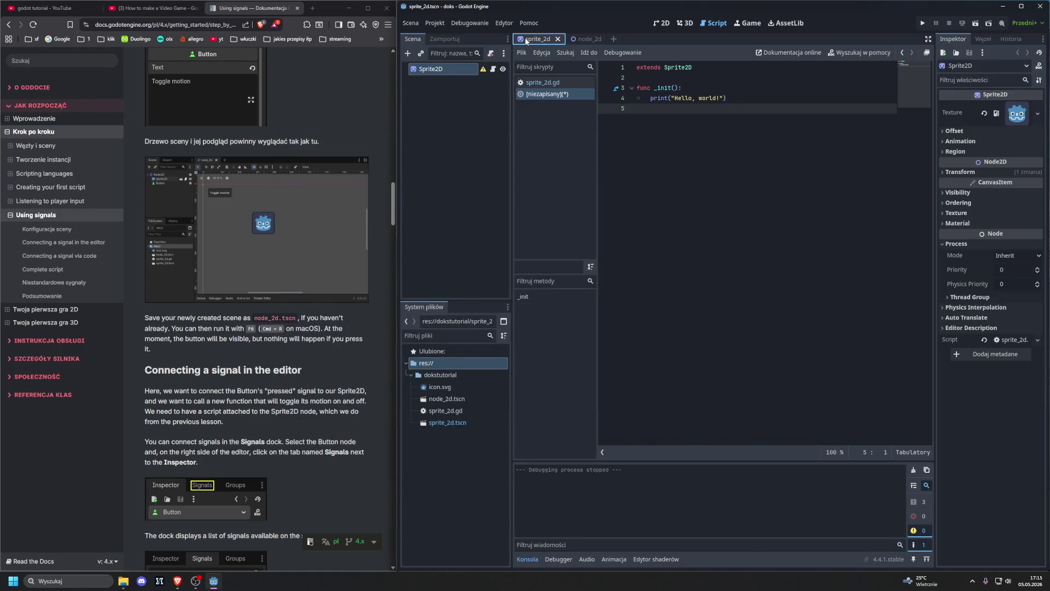
pyautogui.press('F6')
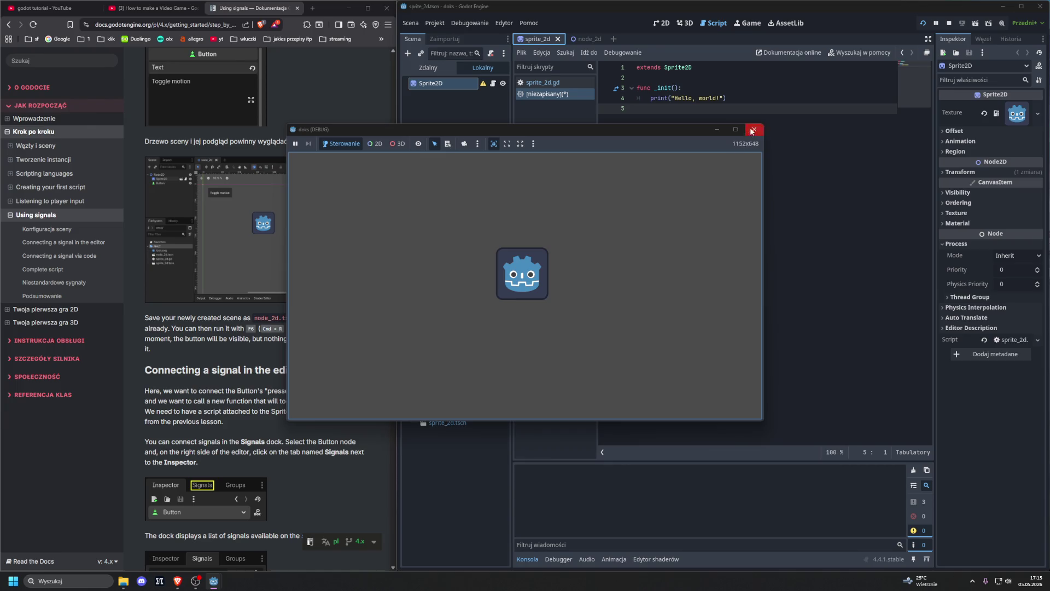
pyautogui.click(754, 129)
# - Save the node_2d scene and run the scene and project again, closing each window
pyautogui.click(580, 39)
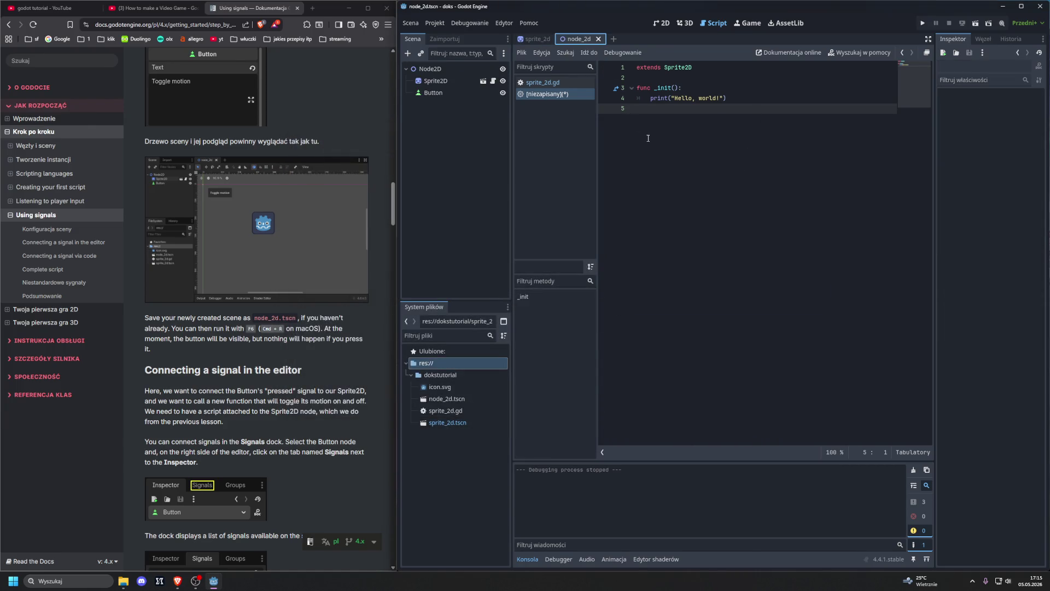
pyautogui.hotkey('ctrl', 'F1')
pyautogui.hotkey('ctrl', 's')
pyautogui.click(755, 129)
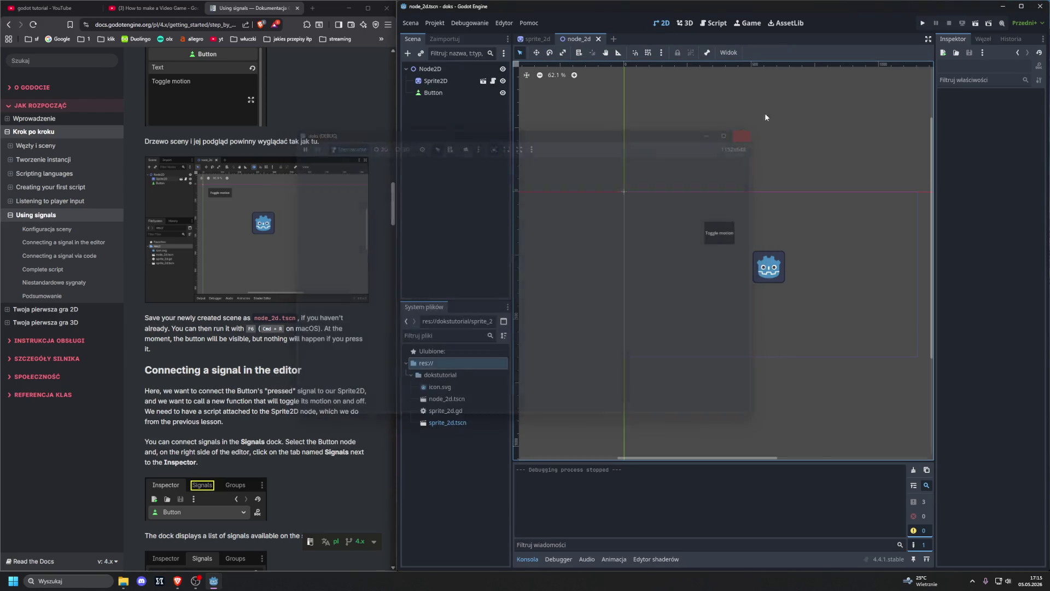
pyautogui.click(975, 23)
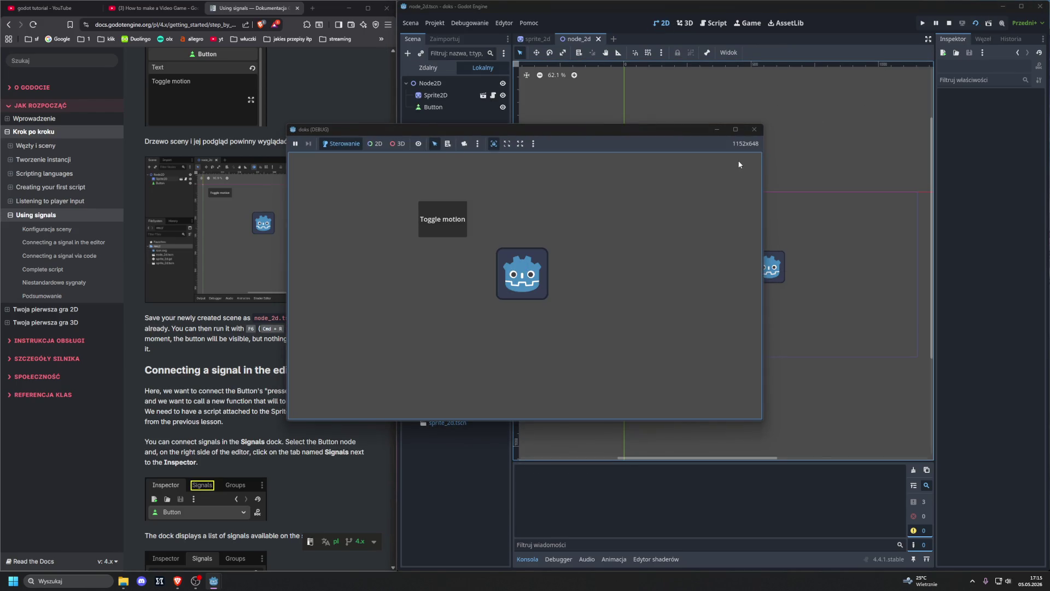
pyautogui.click(754, 130)
pyautogui.click(923, 23)
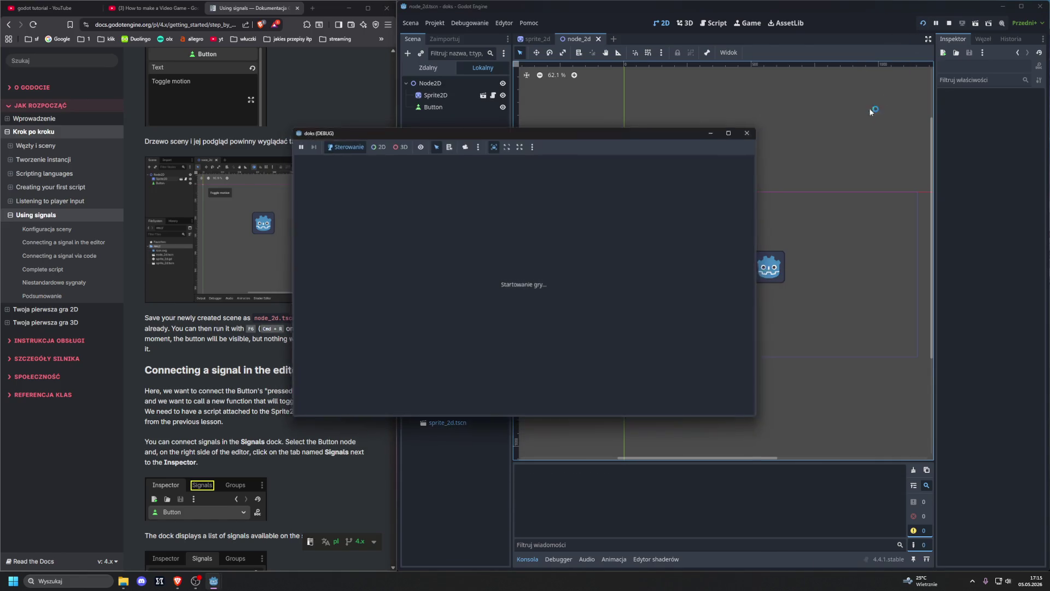
pyautogui.click(755, 129)
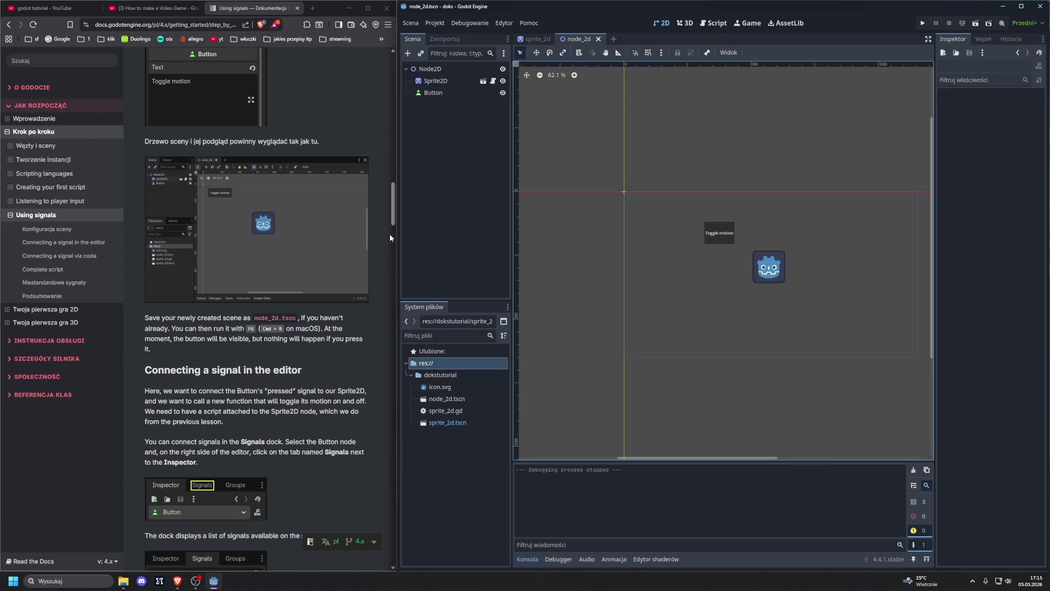
pyautogui.scroll(-3, 391, 239)
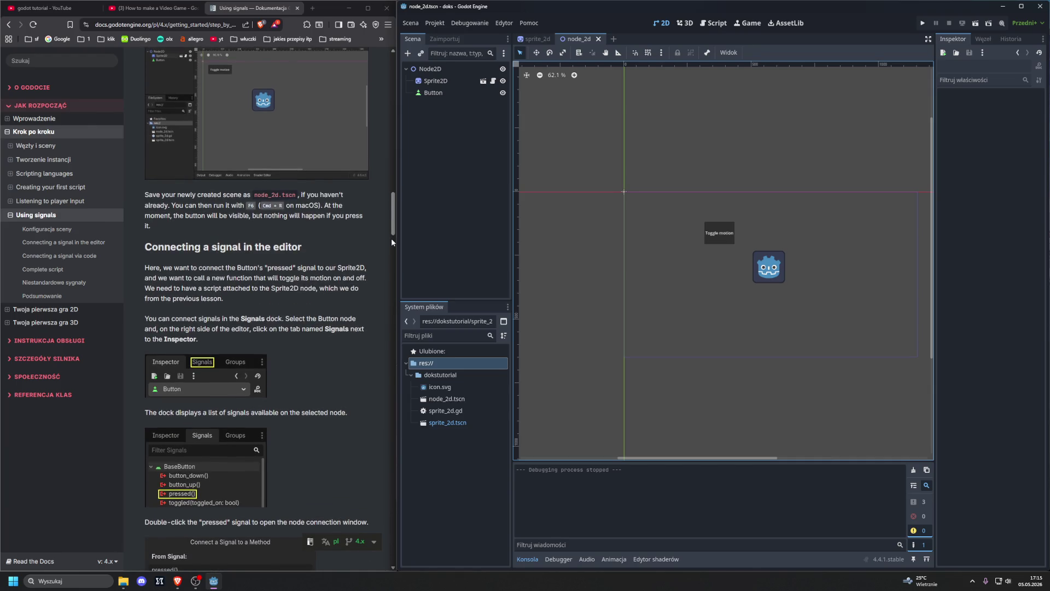
pyautogui.scroll(-2, 392, 241)
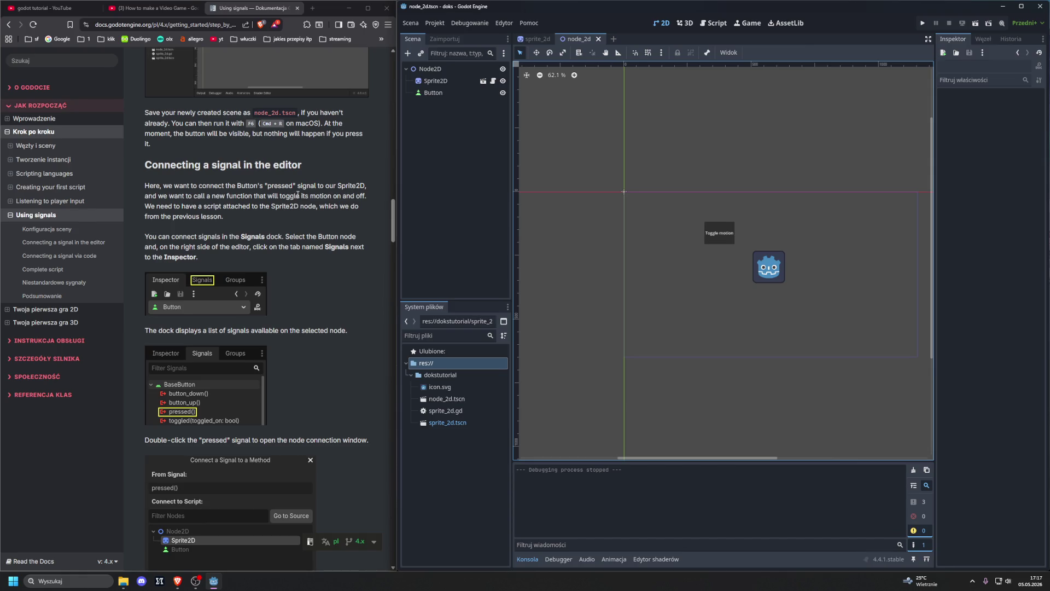
pyautogui.scroll(-1, 298, 194)
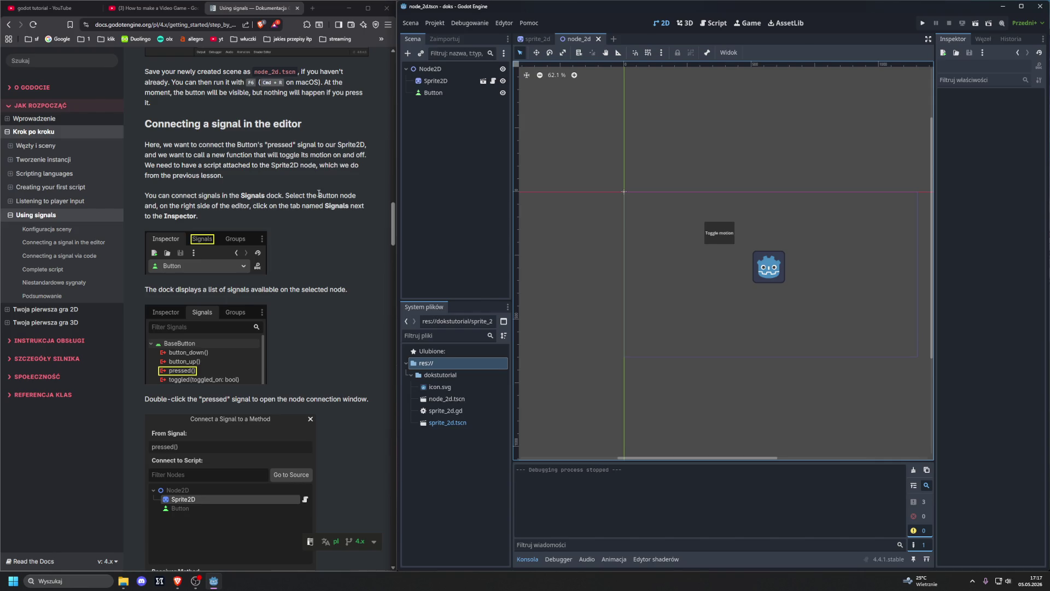
# - Select the Button node and view its signals in the Node tab
pyautogui.click(465, 93)
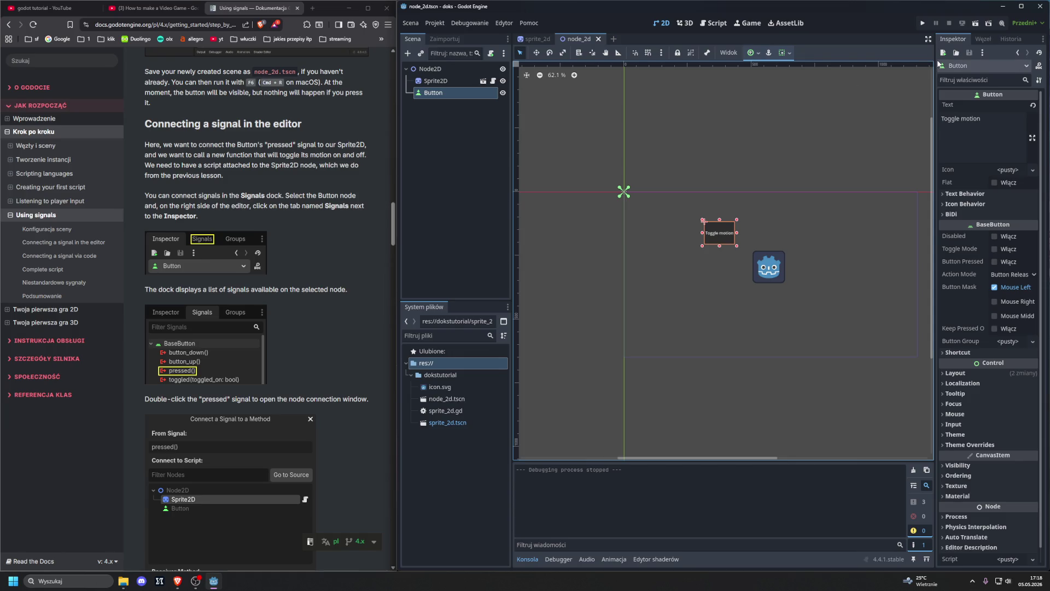
pyautogui.moveTo(980, 96)
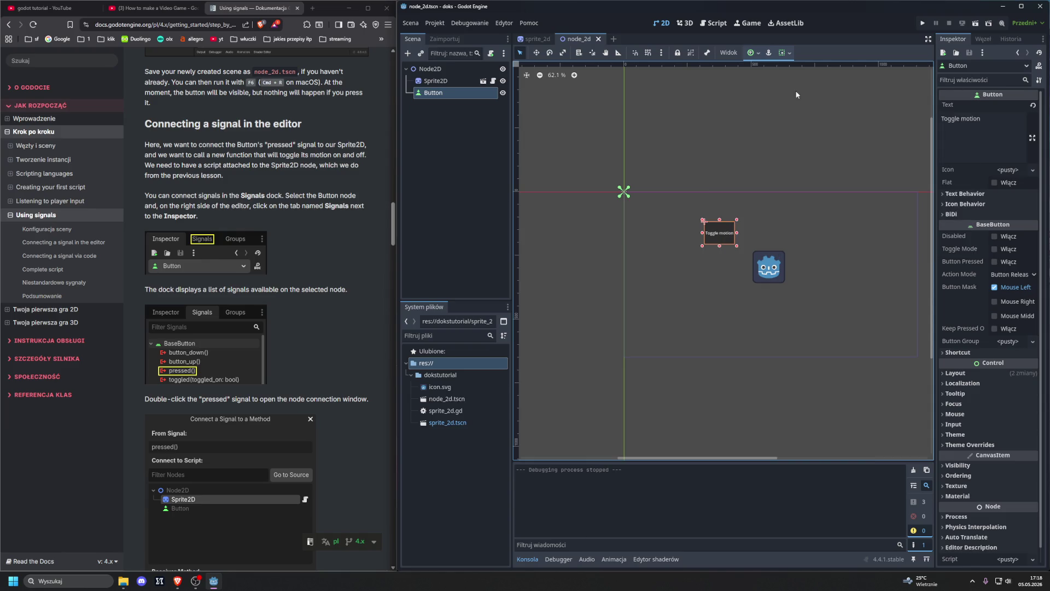
pyautogui.click(436, 81)
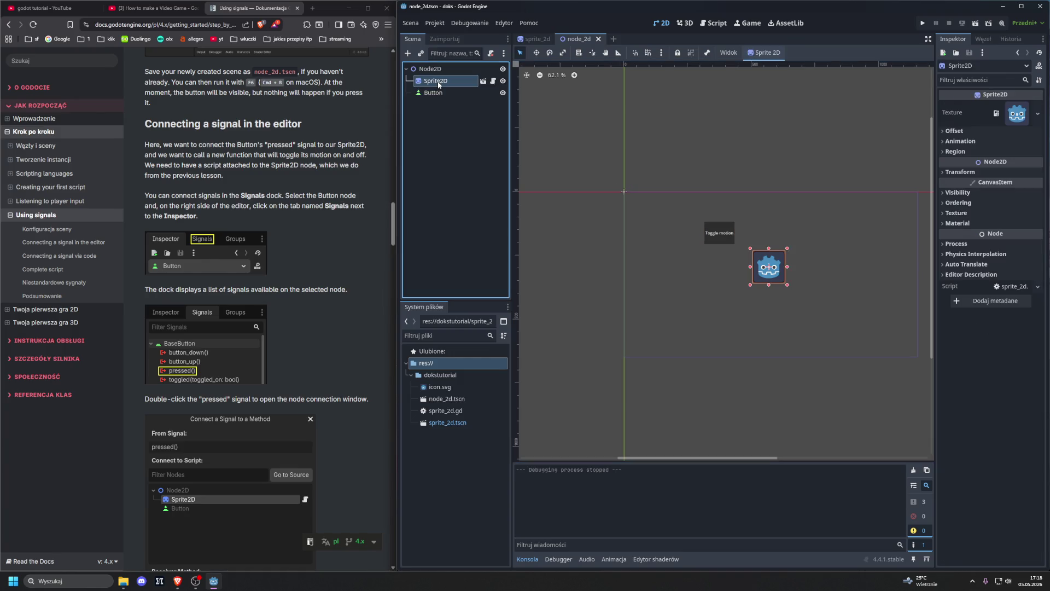
pyautogui.click(442, 94)
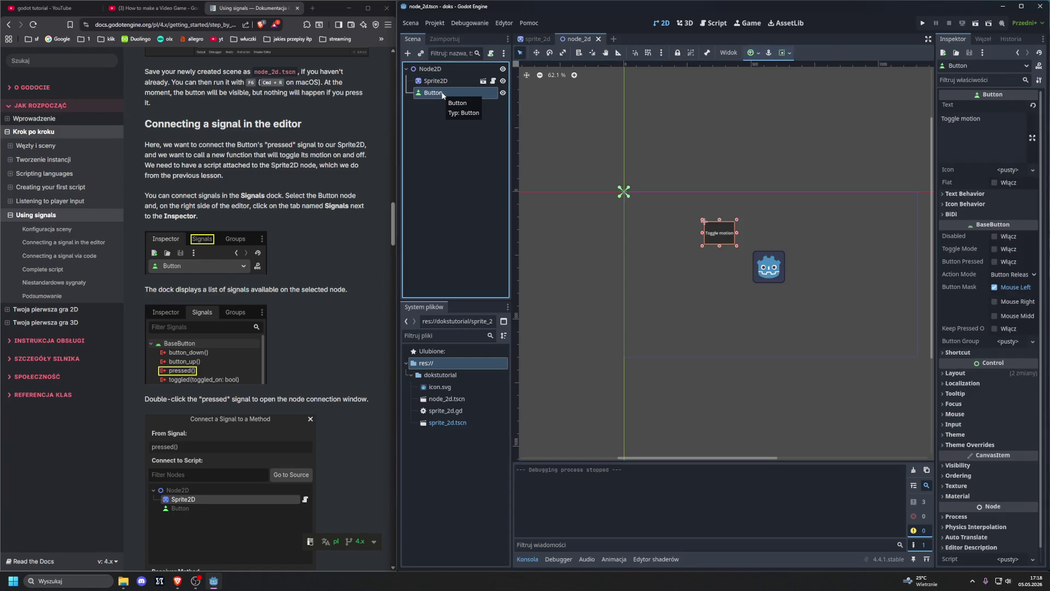
pyautogui.click(982, 39)
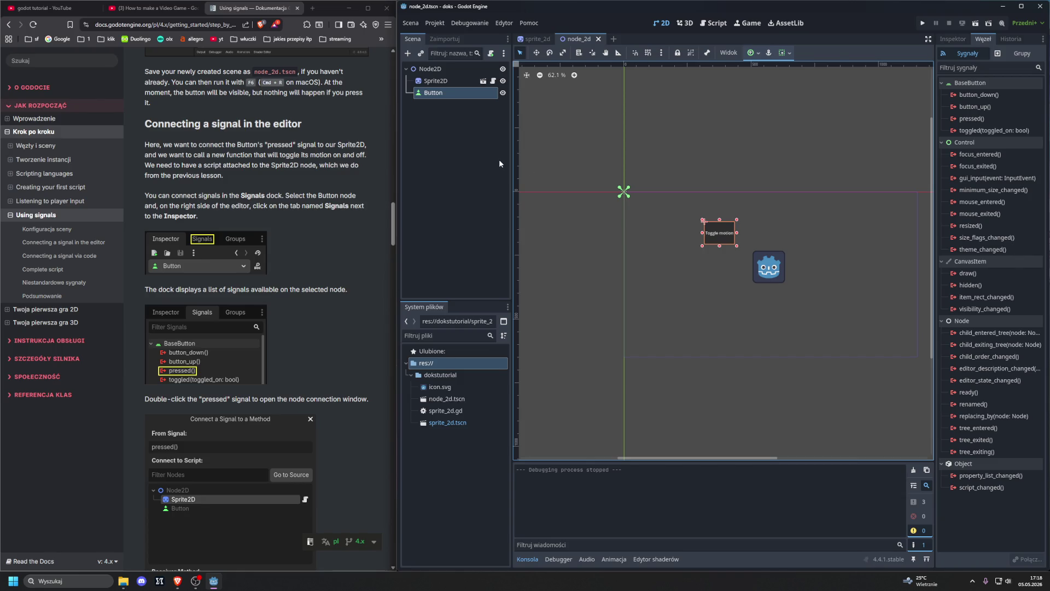
pyautogui.scroll(-3, 374, 173)
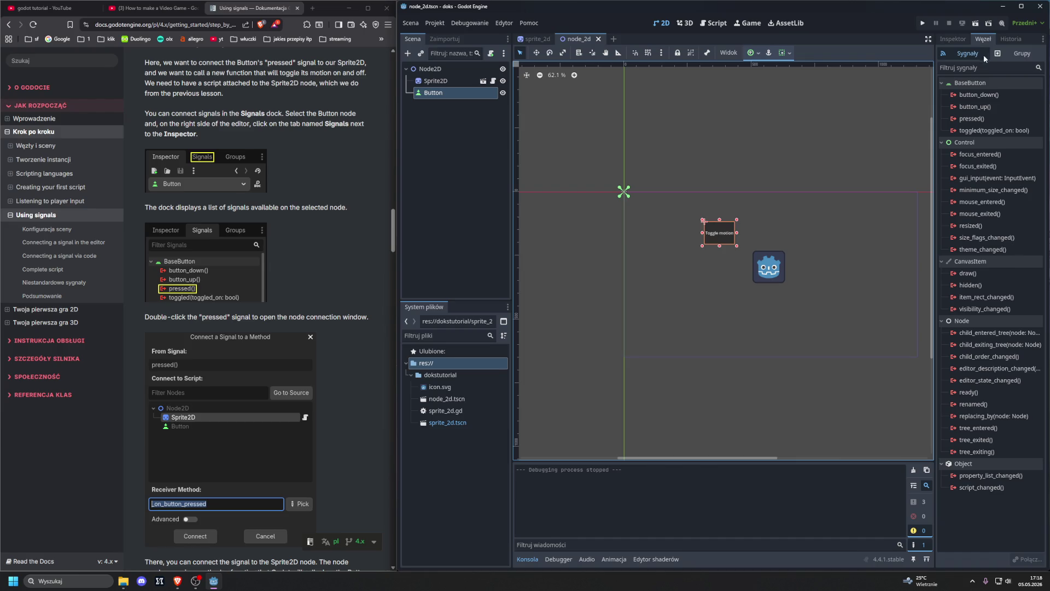
pyautogui.click(999, 55)
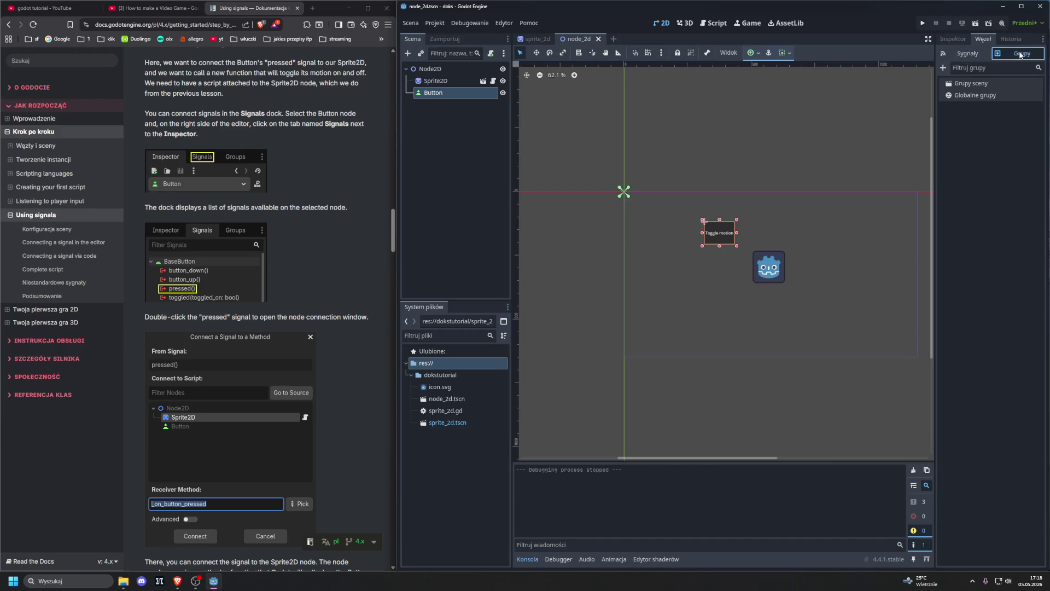
pyautogui.click(977, 57)
pyautogui.moveTo(1008, 105)
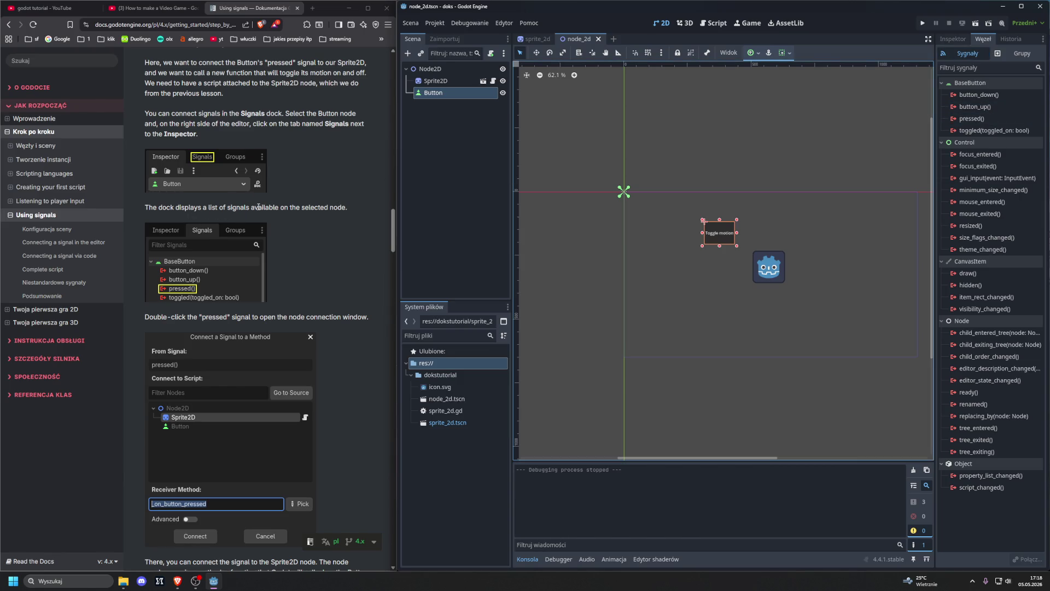
pyautogui.scroll(-1, 234, 260)
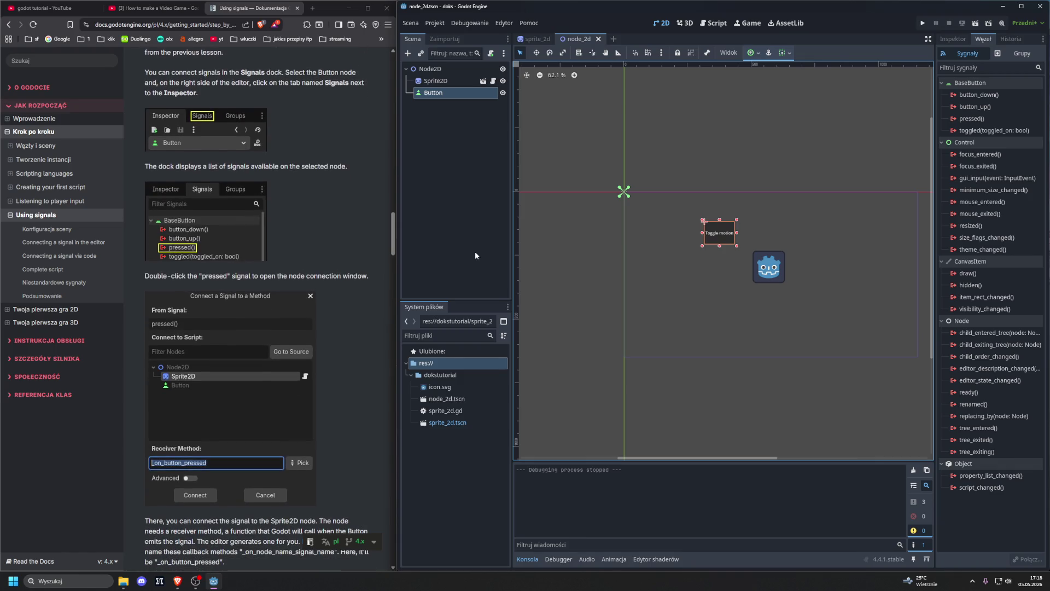
pyautogui.doubleClick(987, 120)
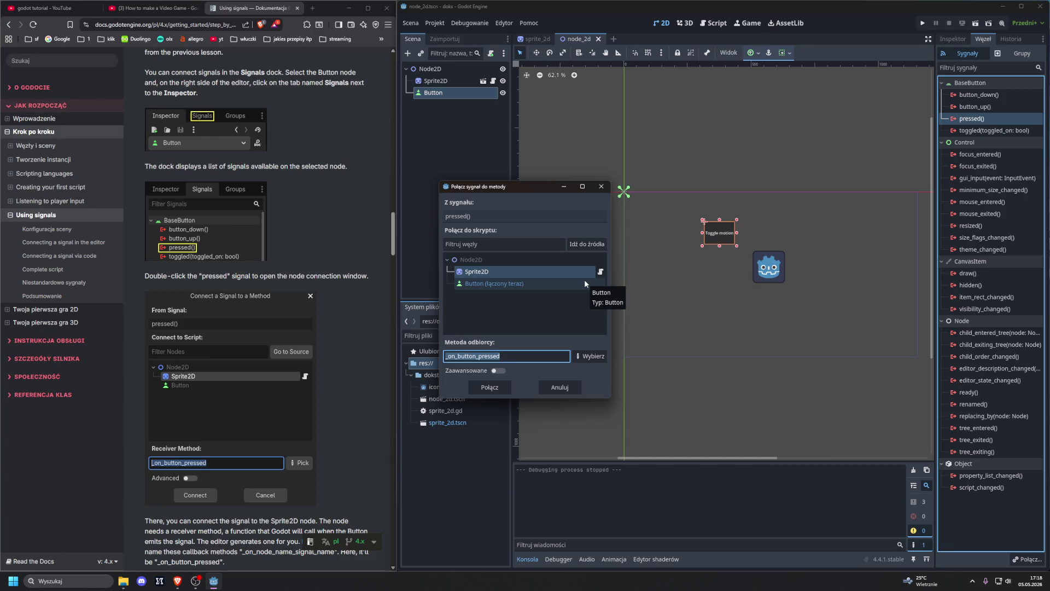
# - Scroll to the pressed signal and turn on the connection dialog's advanced mode
pyautogui.scroll(-3, 298, 284)
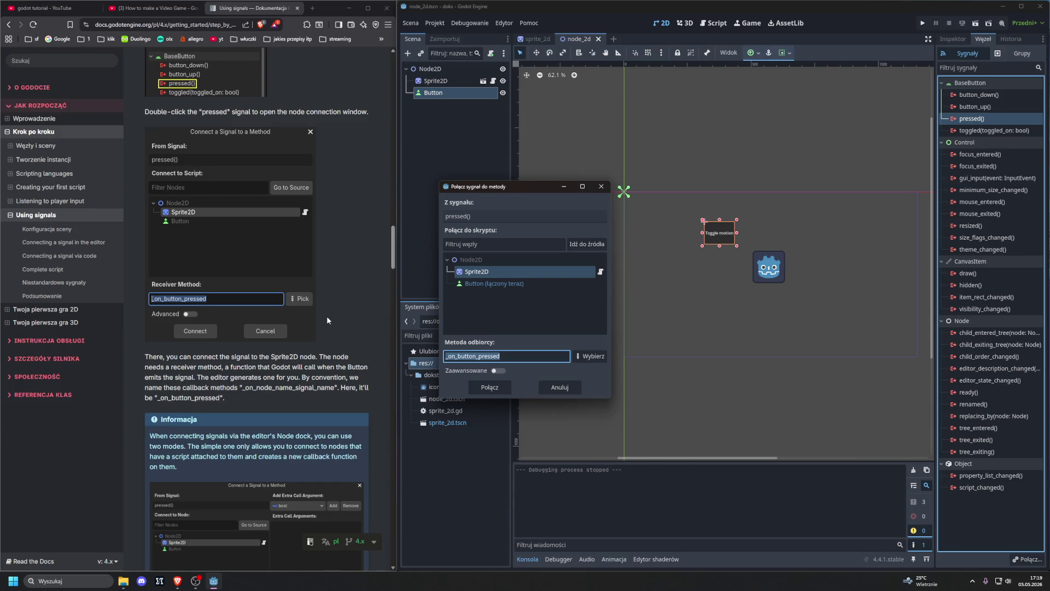
pyautogui.scroll(-2, 328, 320)
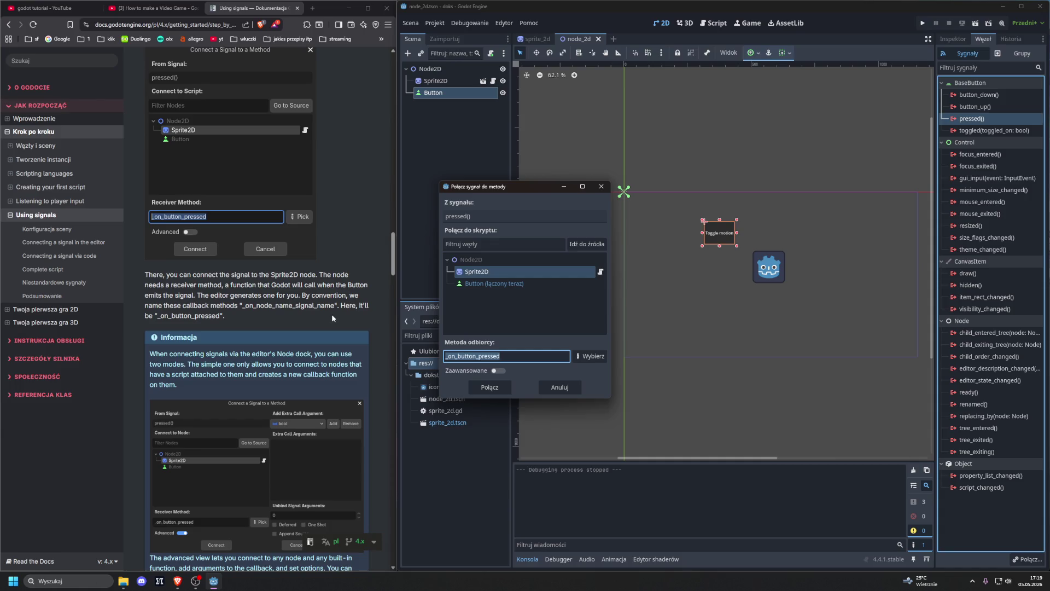
pyautogui.scroll(-4, 332, 314)
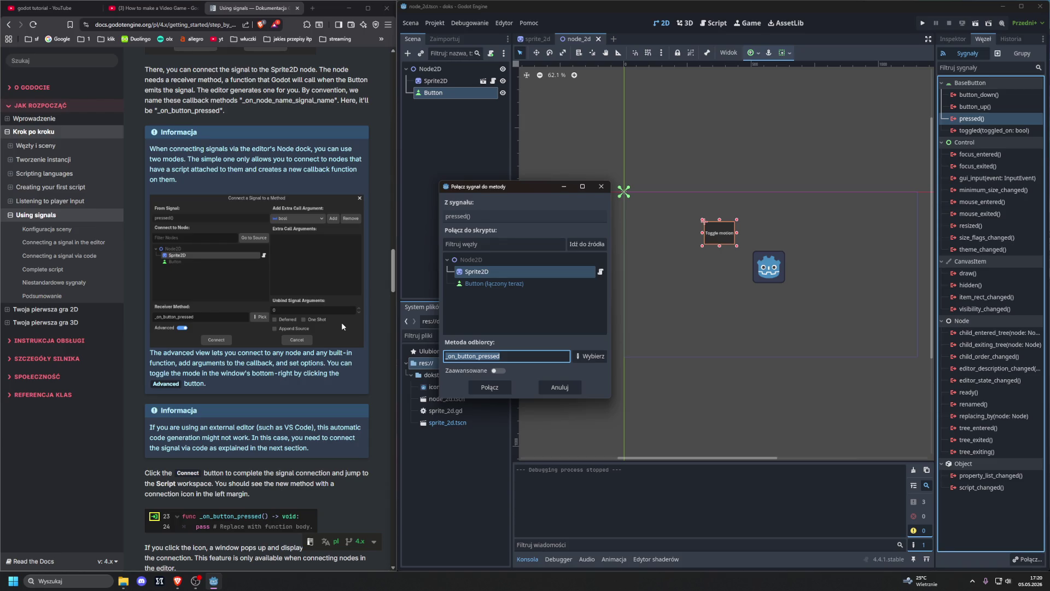
pyautogui.click(495, 371)
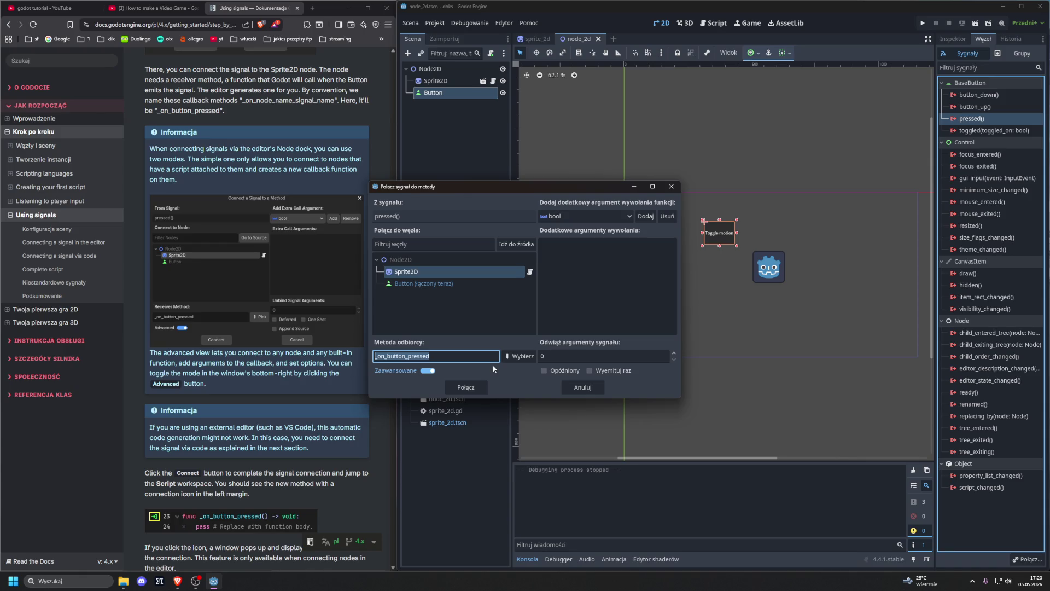
# - Review the advanced options, keep Sprite2D as target, and connect pressed to _on_button_pressed
pyautogui.click(589, 286)
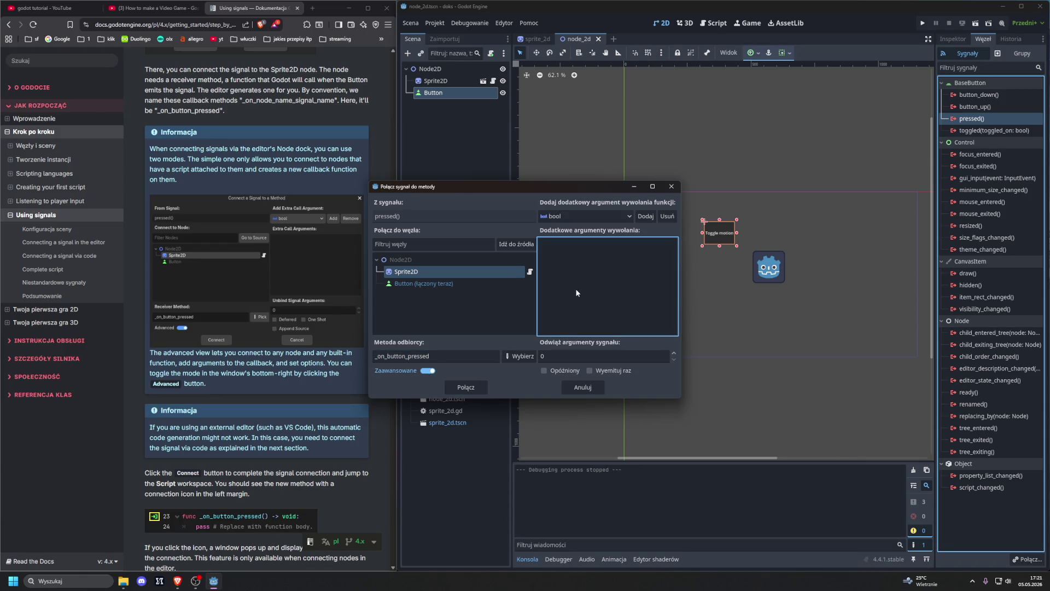
pyautogui.click(427, 371)
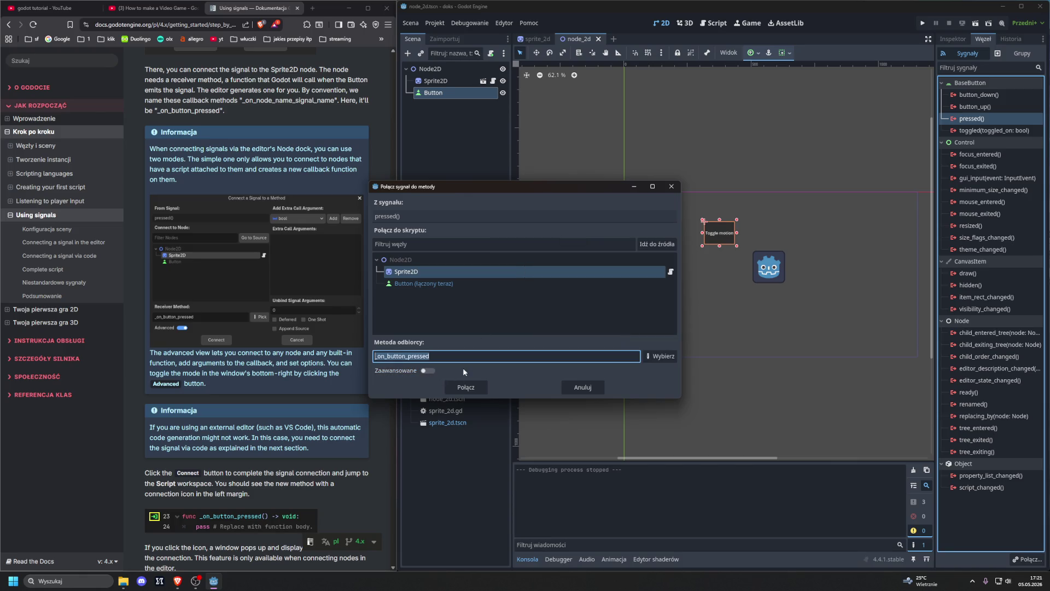
pyautogui.click(428, 371)
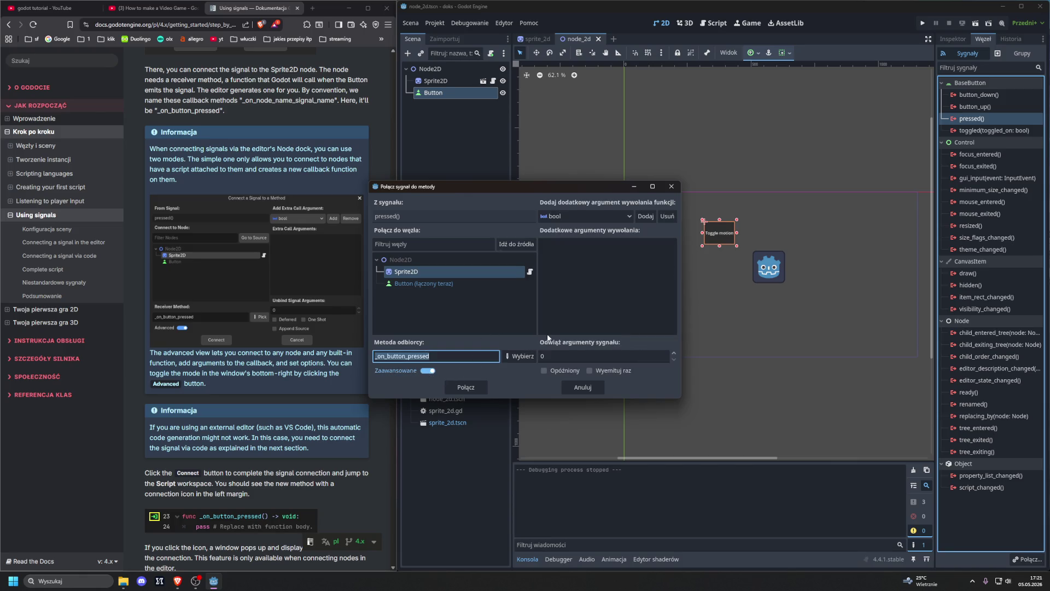
pyautogui.scroll(-1, 273, 333)
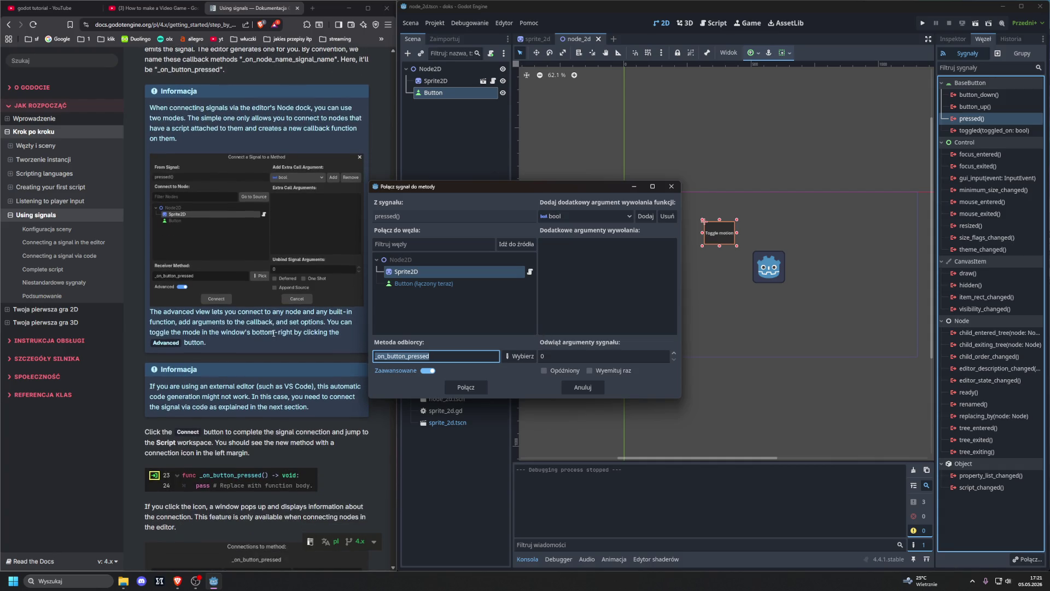
pyautogui.click(447, 306)
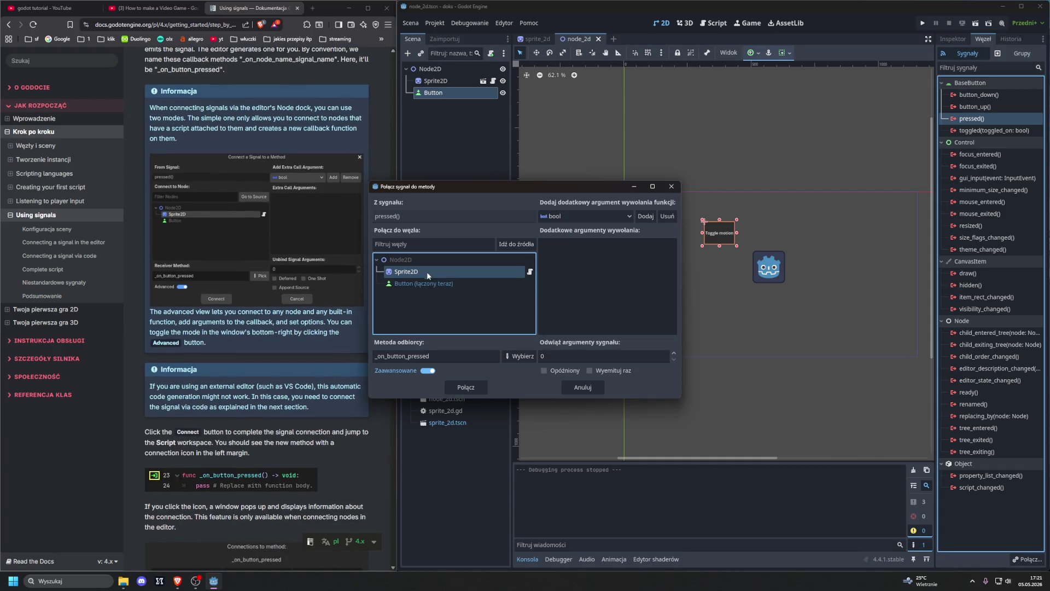
pyautogui.scroll(-1, 259, 352)
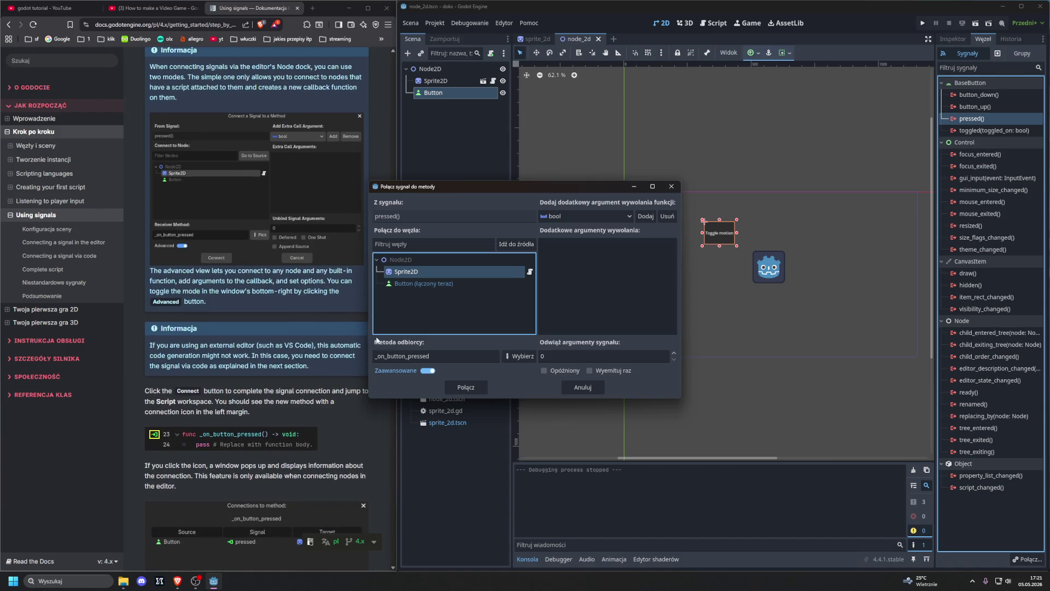
pyautogui.moveTo(451, 187); pyautogui.dragTo(468, 183)
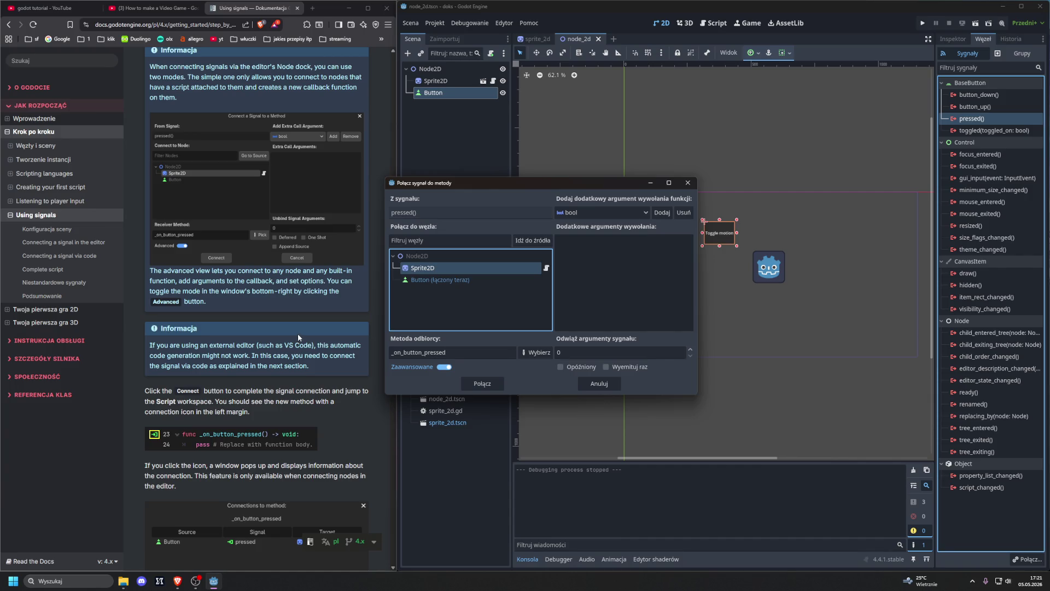
pyautogui.click(481, 384)
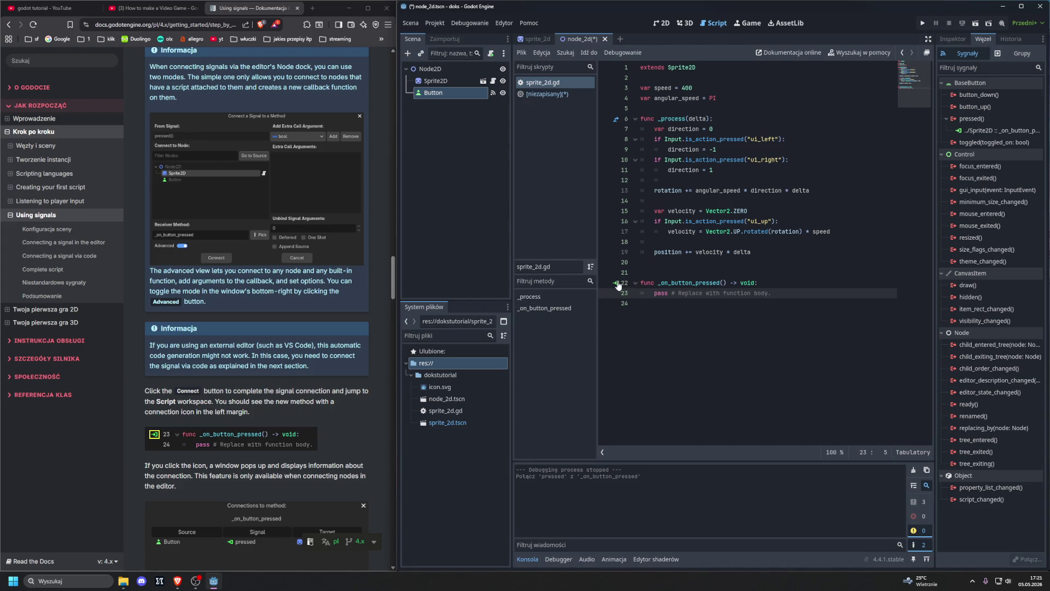
# - Scroll through sprite_2d.gd to view the new _on_button_pressed stub
pyautogui.scroll(-3, 281, 401)
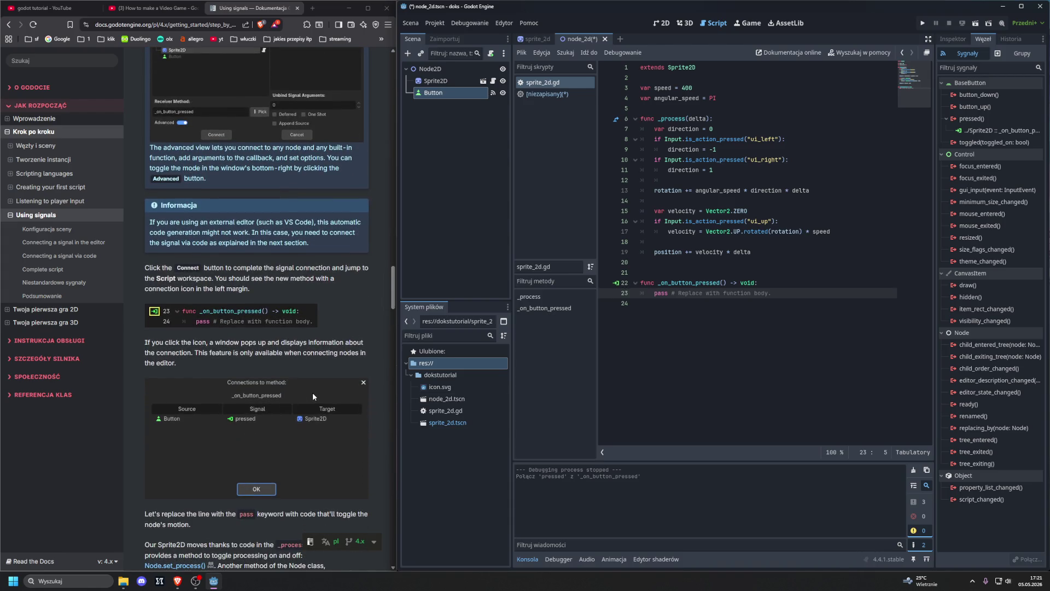
pyautogui.click(617, 283)
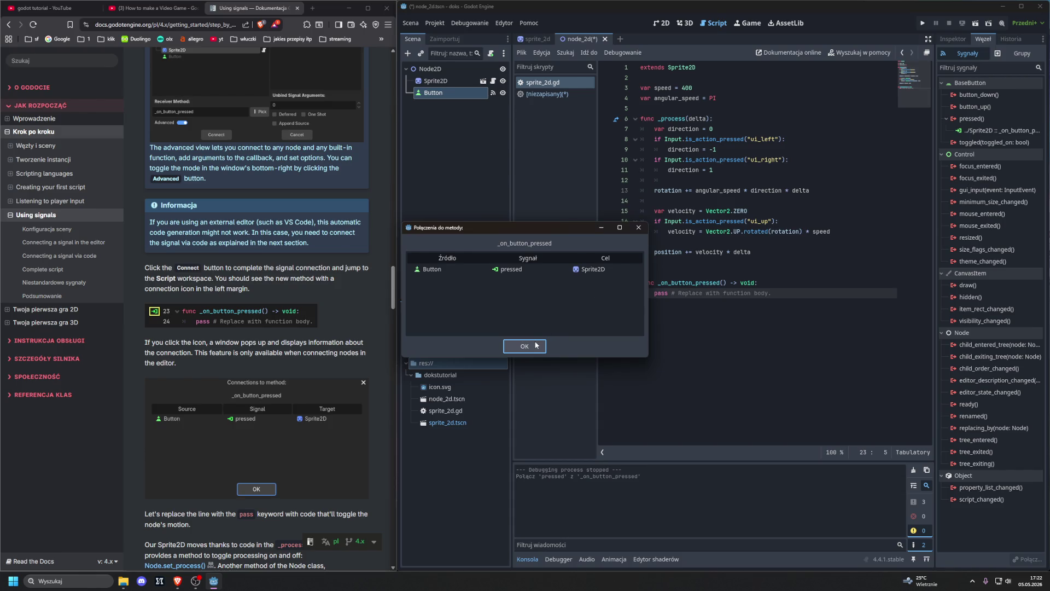
pyautogui.click(536, 345)
pyautogui.click(616, 282)
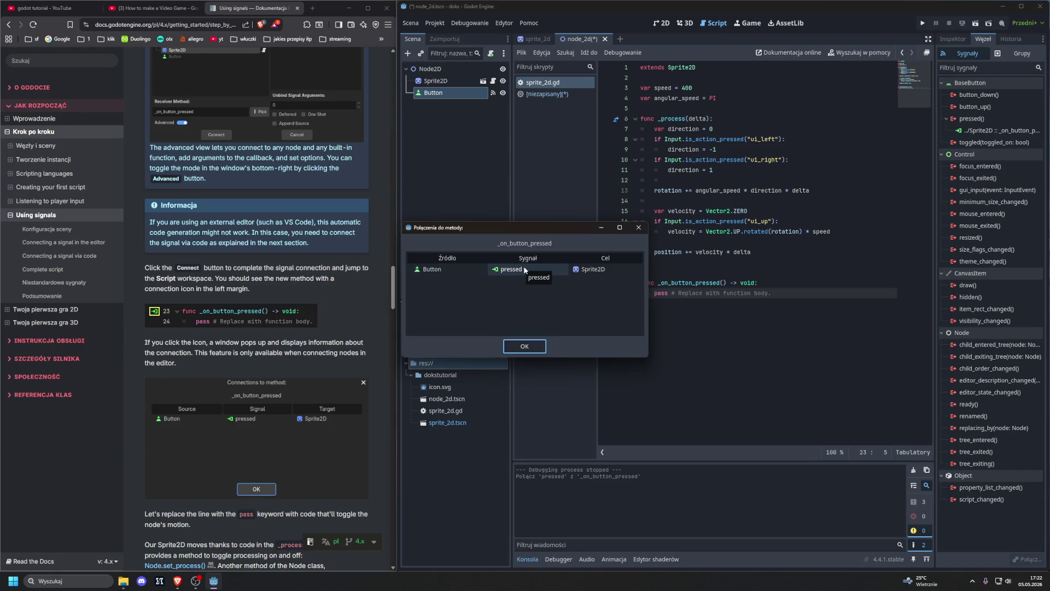
pyautogui.click(525, 346)
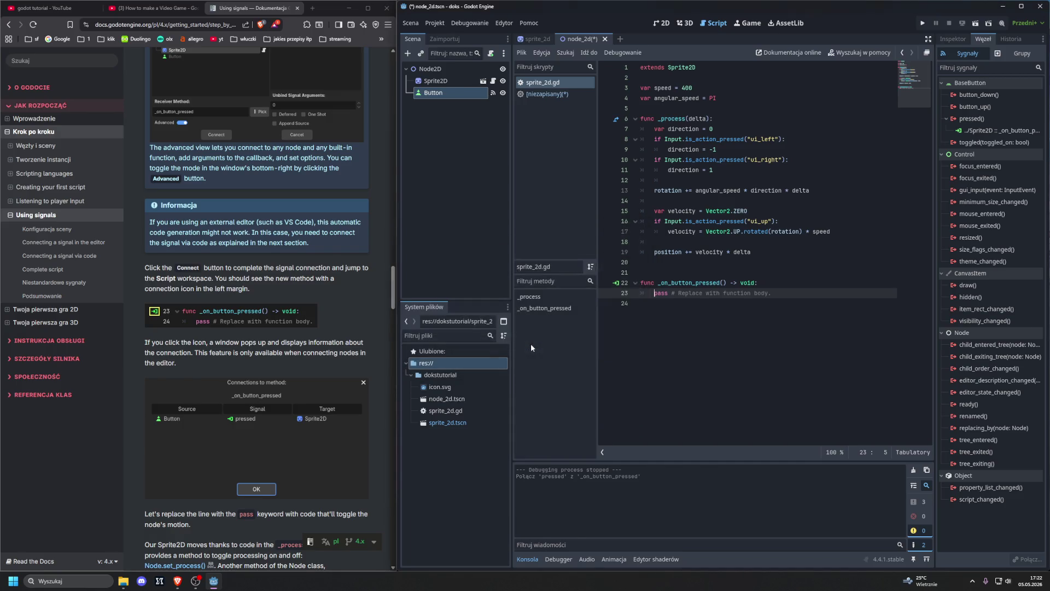
# - Open the unsaved Hello, world! script from the script list and select all its text
pyautogui.scroll(-5, 306, 334)
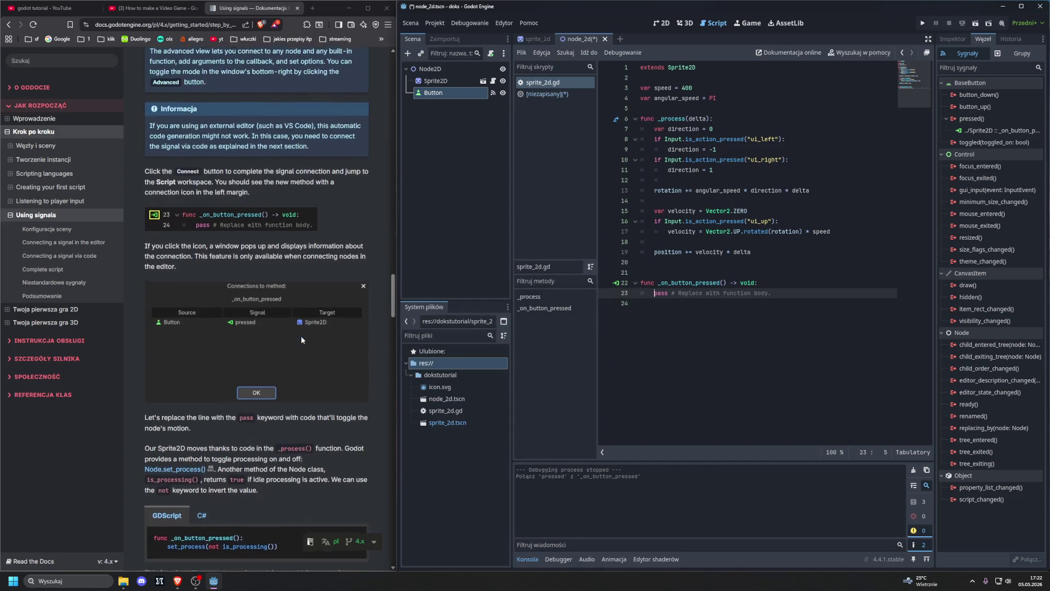
pyautogui.moveTo(304, 336)
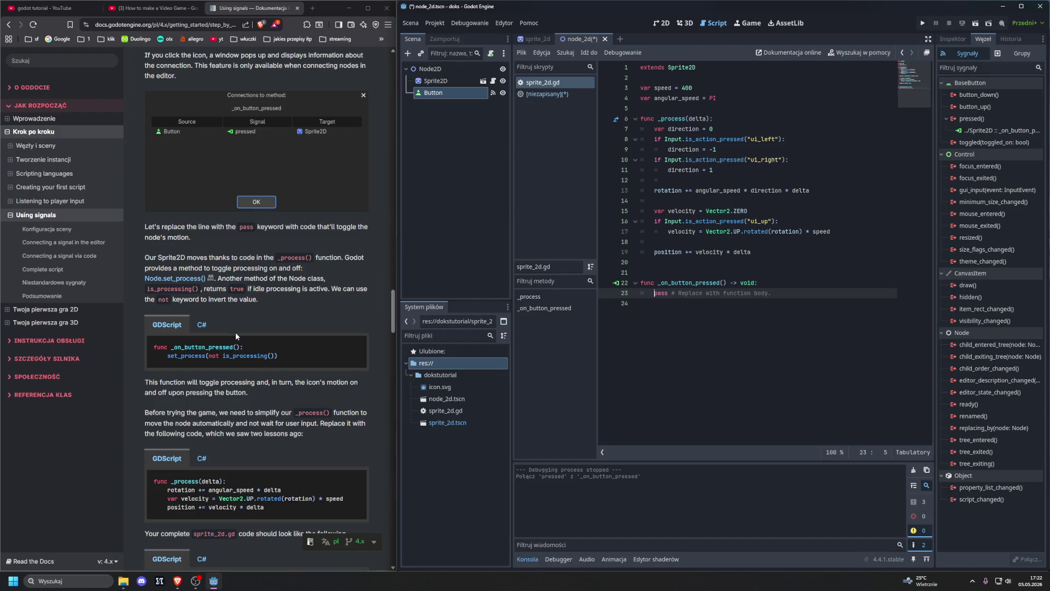
pyautogui.scroll(-5, 238, 333)
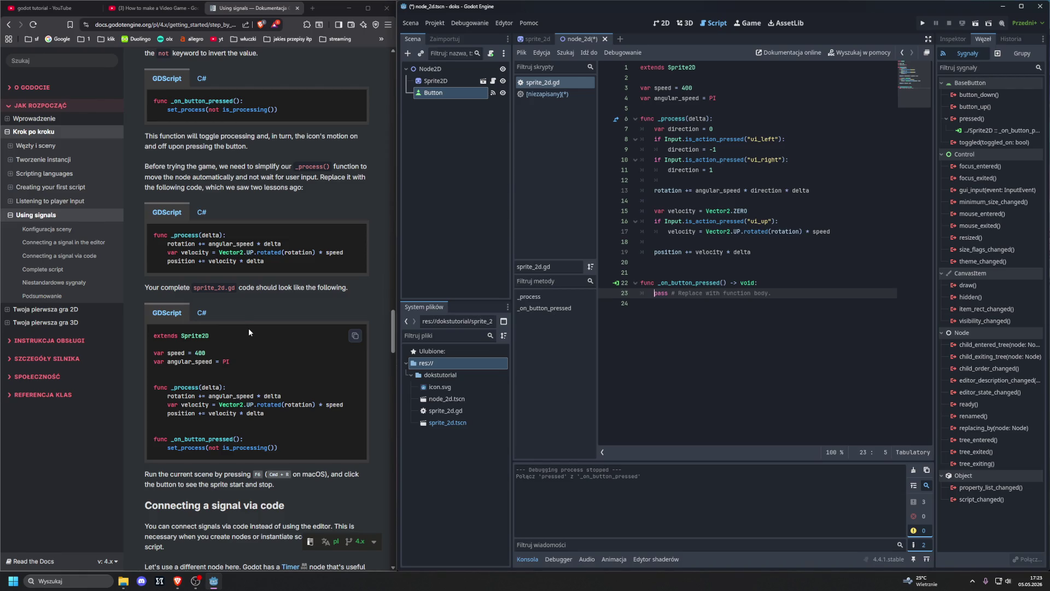
pyautogui.click(539, 95)
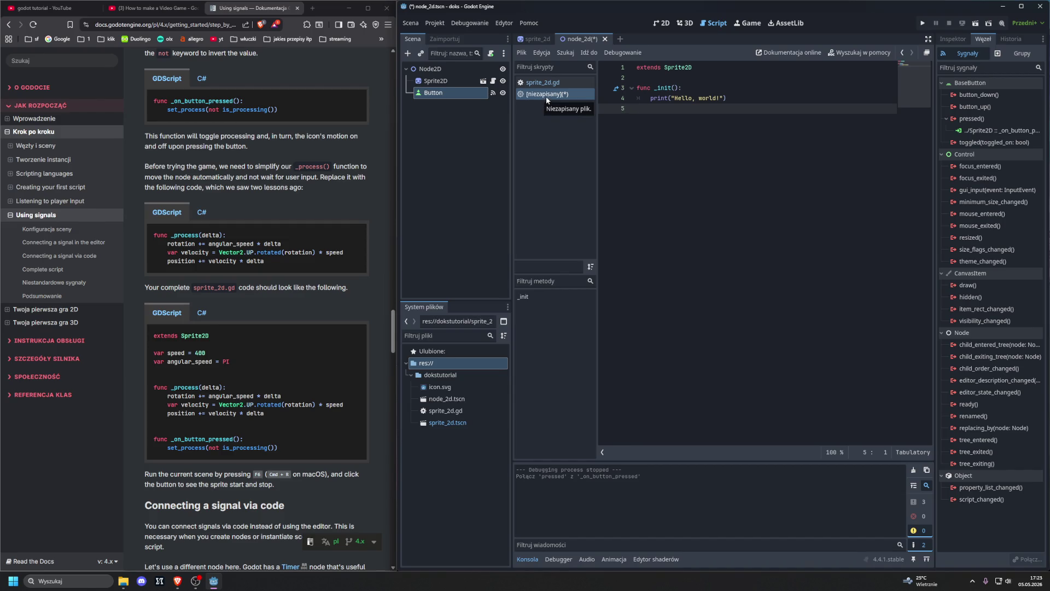
pyautogui.hotkey('ctrl', 'a')
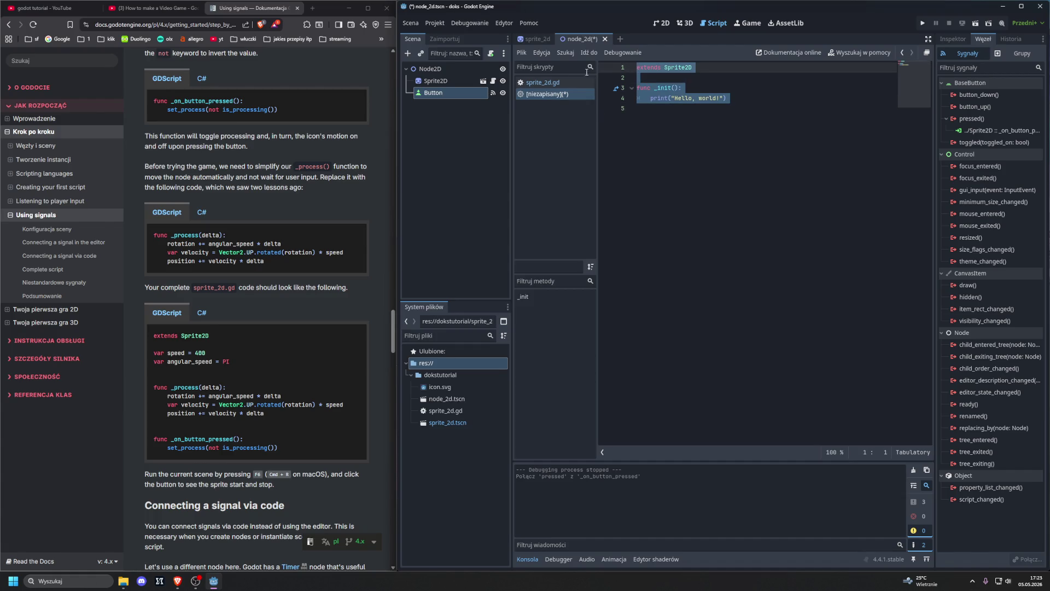
# - Delete the unsaved script's text, then close it and discard its changes
pyautogui.press('BackSpace')
pyautogui.rightClick(556, 96)
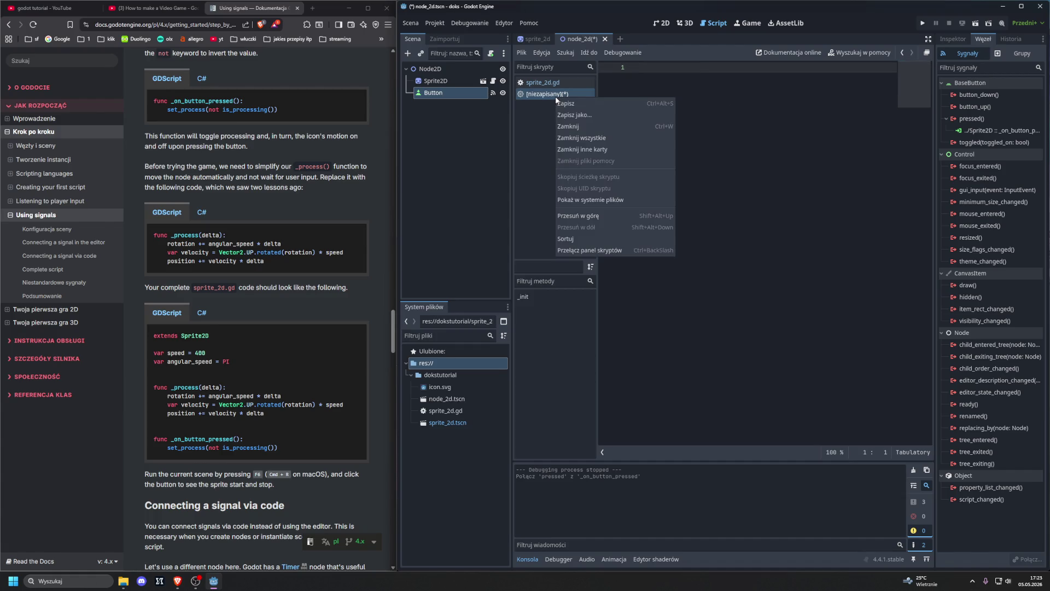
pyautogui.click(562, 128)
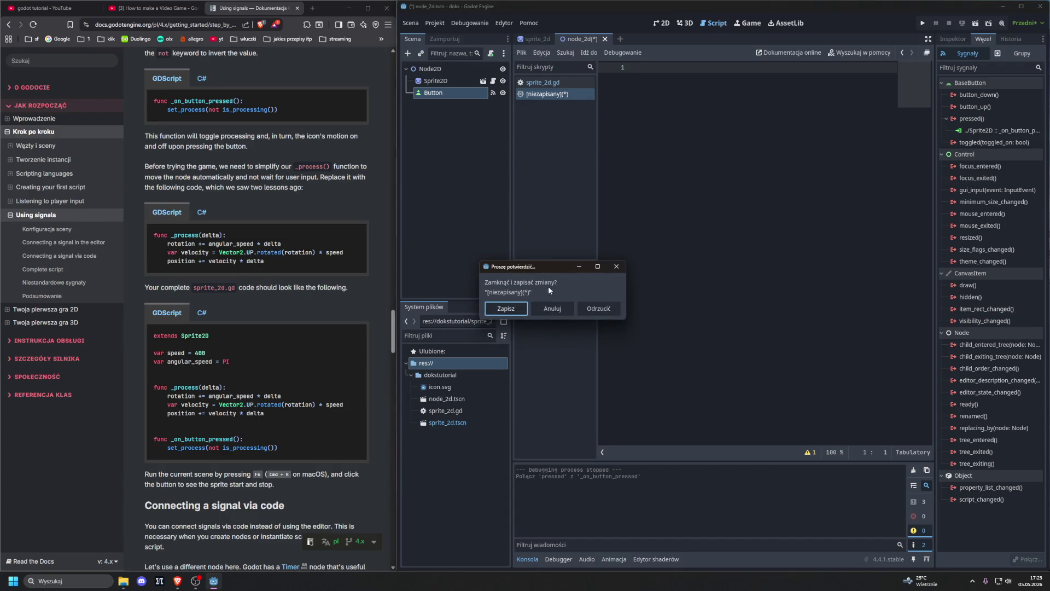
pyautogui.click(592, 309)
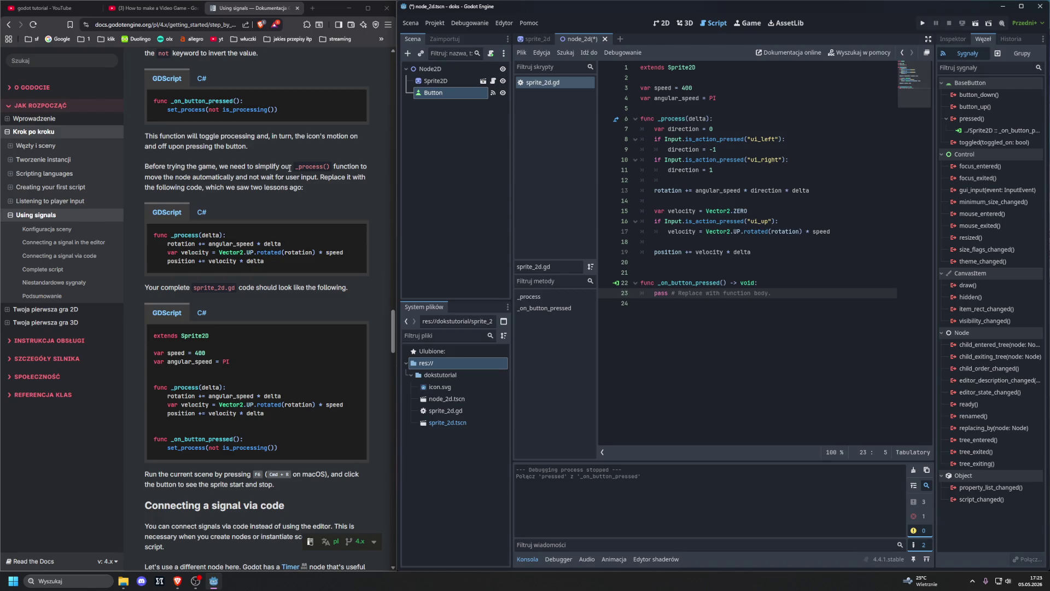
# - Delete the 'pass # Replace with function body.' line from _on_button_pressed
pyautogui.scroll(-1, 290, 168)
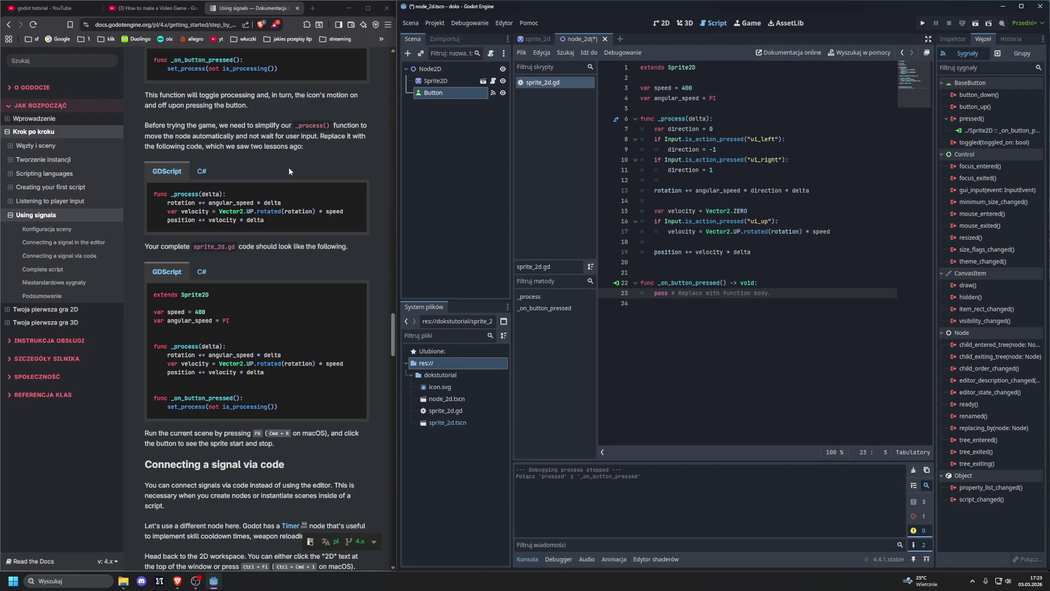
pyautogui.scroll(1, 290, 171)
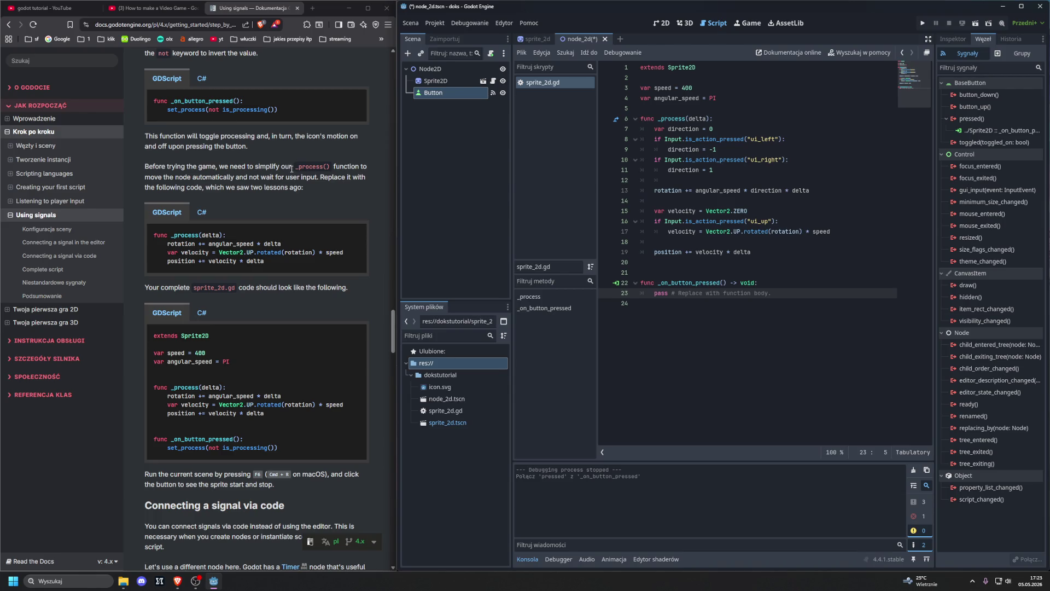
pyautogui.hotkey('shift', 'Down')
pyautogui.press('Delete')
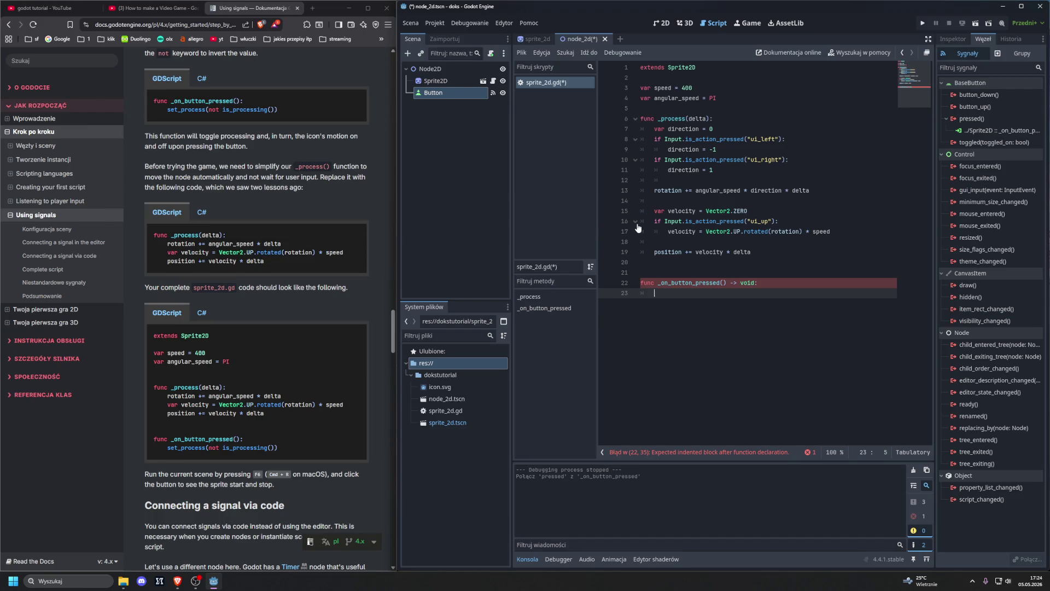
# - Copy the documentation's complete script and select all existing code in sprite_2d.gd
pyautogui.click(349, 335)
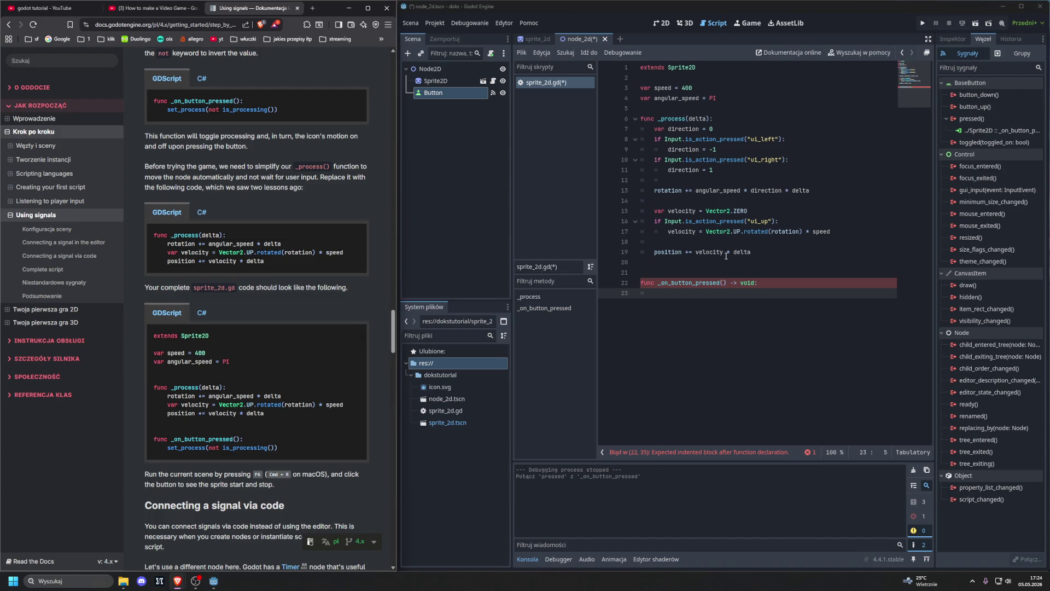
pyautogui.click(777, 322)
pyautogui.hotkey('ctrl', 'a')
# - Replace the old code with the pasted documentation script, placing the caret at line 10's end
pyautogui.press('Delete')
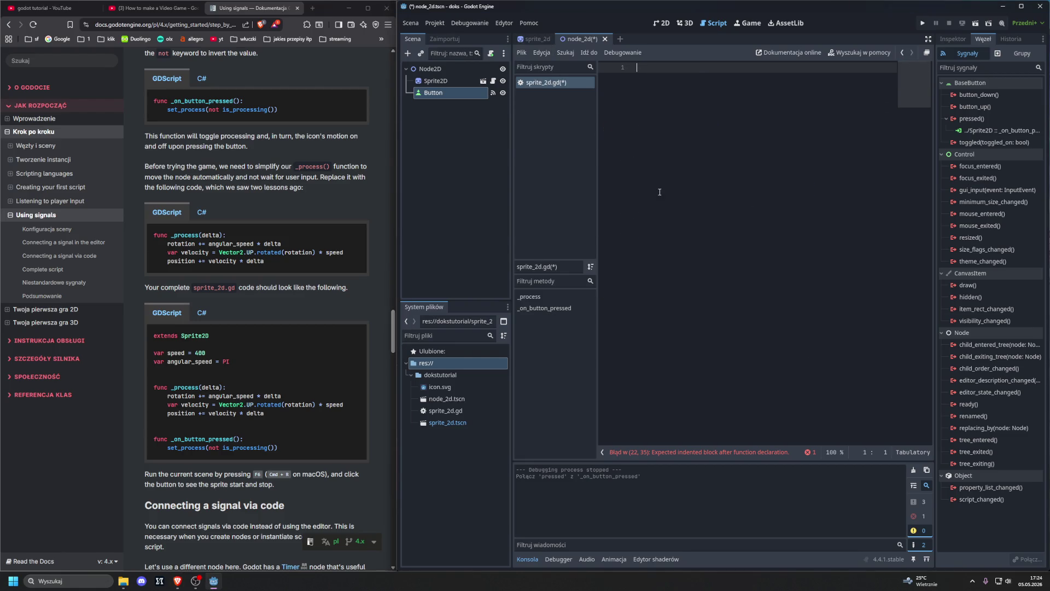
pyautogui.hotkey('ctrl', 'v')
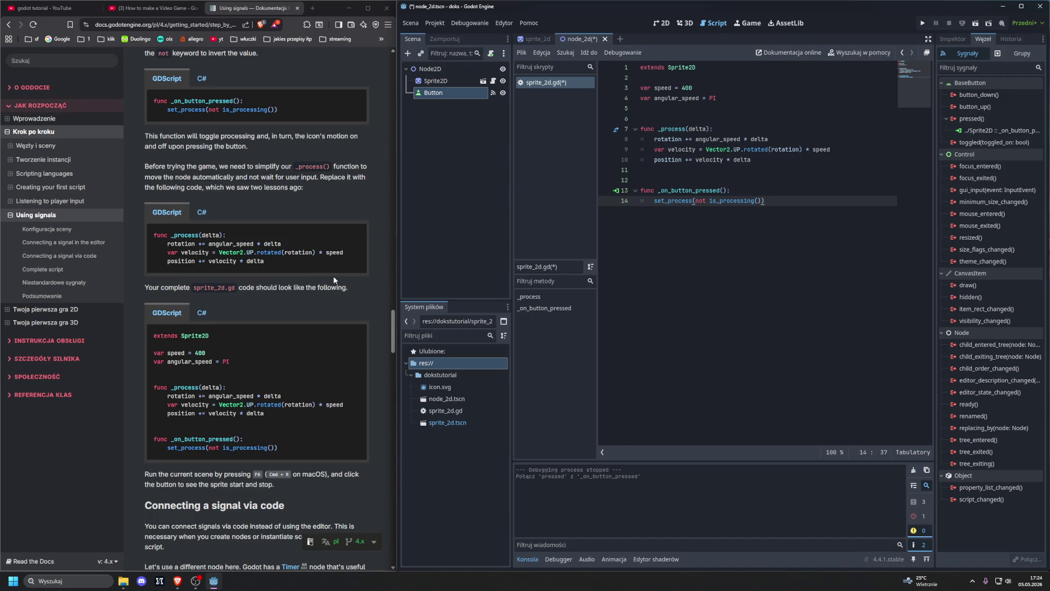
pyautogui.scroll(-1, 334, 276)
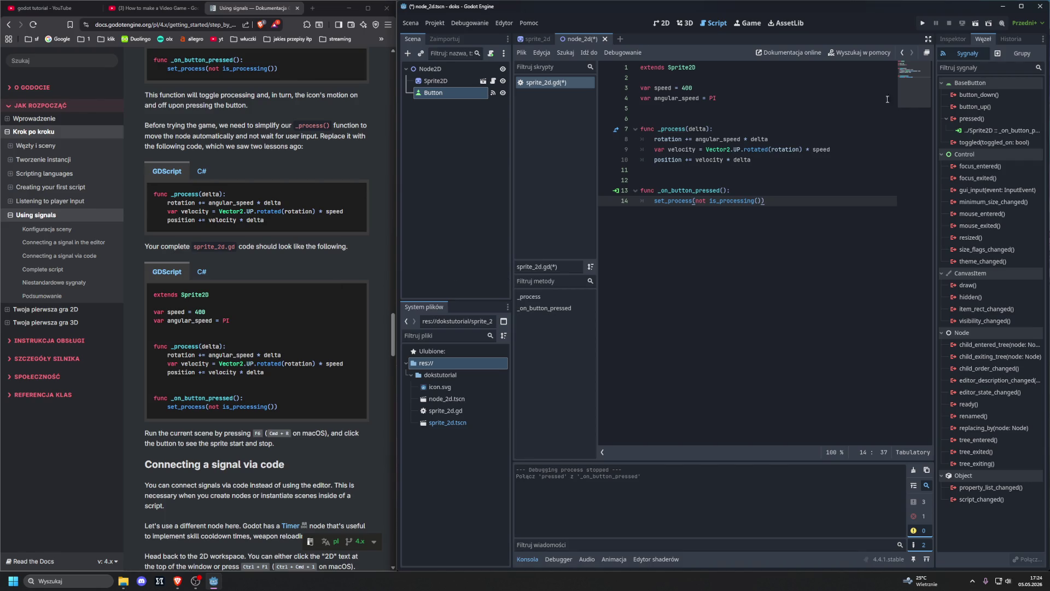
pyautogui.click(845, 159)
# - Run the current scene with F6 and use Toggle motion repeatedly, leaving the sprite stopped
pyautogui.press('F6')
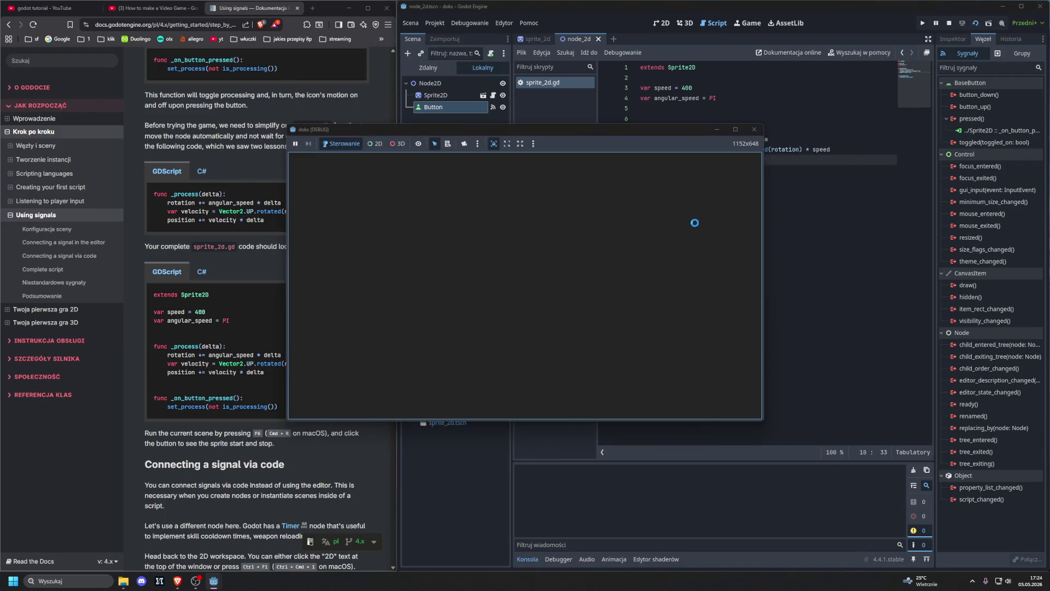
pyautogui.click(444, 221)
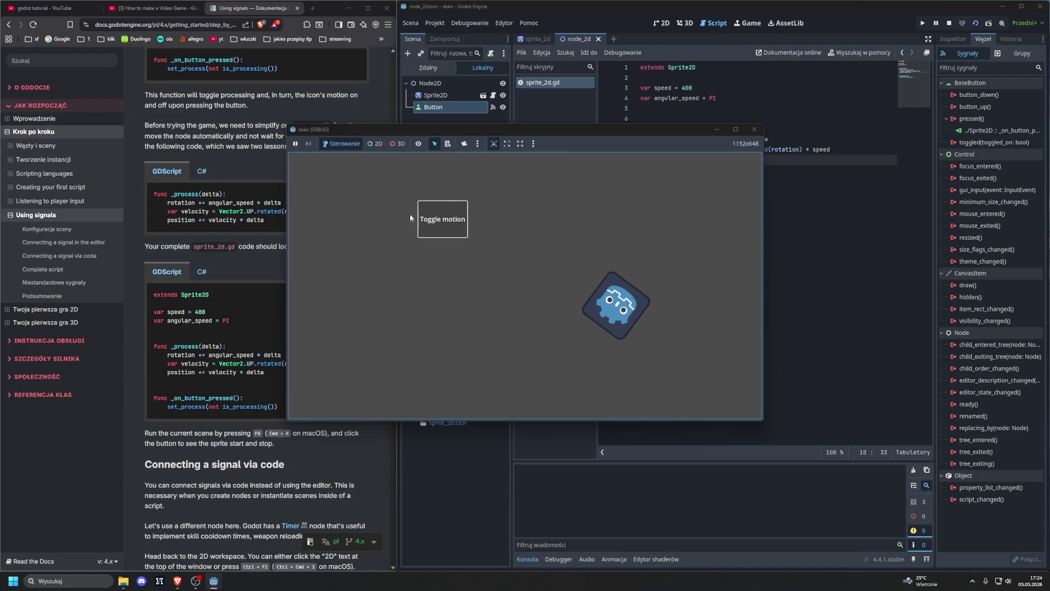
pyautogui.click(440, 219)
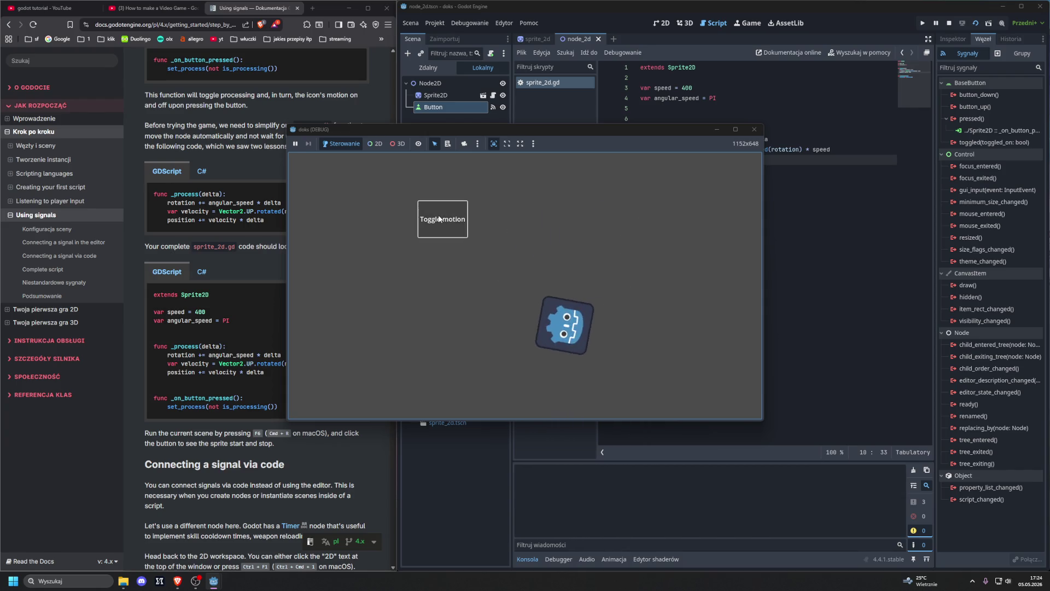
pyautogui.click(440, 219)
pyautogui.click(440, 219)
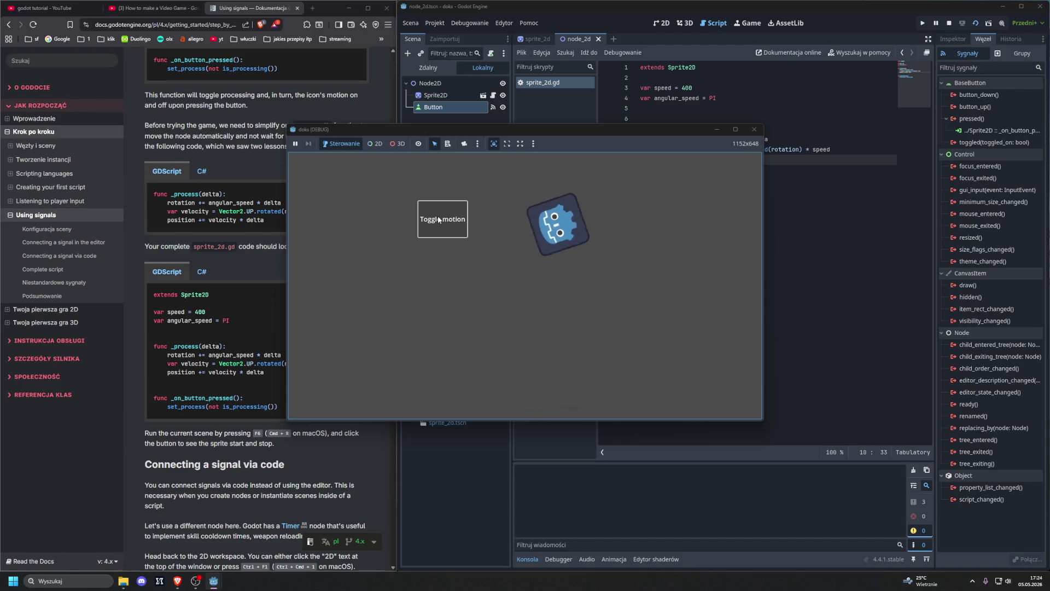
pyautogui.click(440, 219)
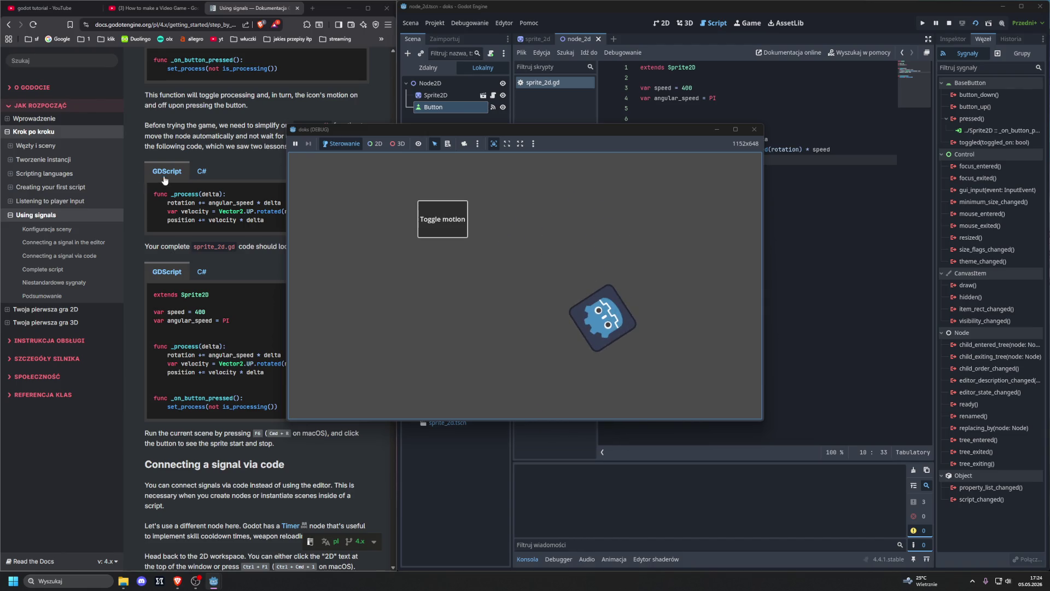
pyautogui.hotkey('alt', 'Tab')
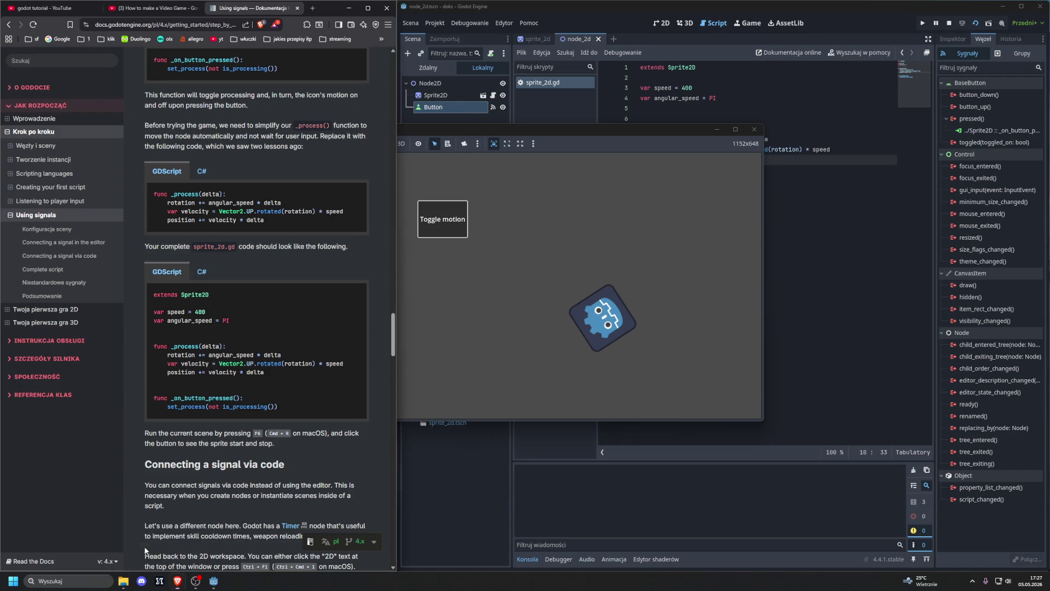
# - Bring the game window forward, start and stop the sprite with Toggle motion, then end the game with F8
pyautogui.click(425, 480)
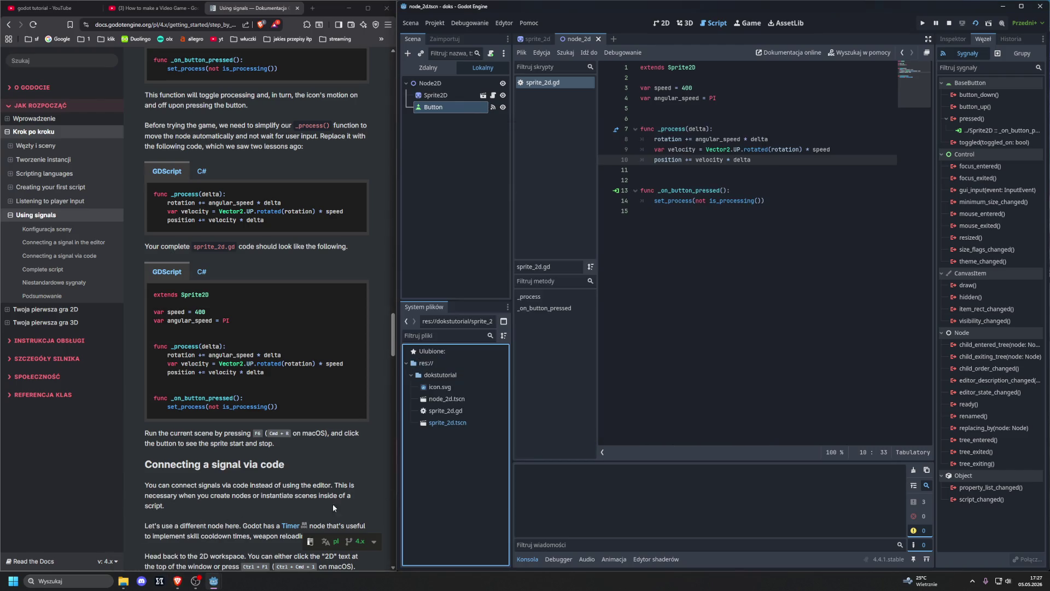
pyautogui.moveTo(218, 585)
pyautogui.click(241, 539)
pyautogui.click(458, 225)
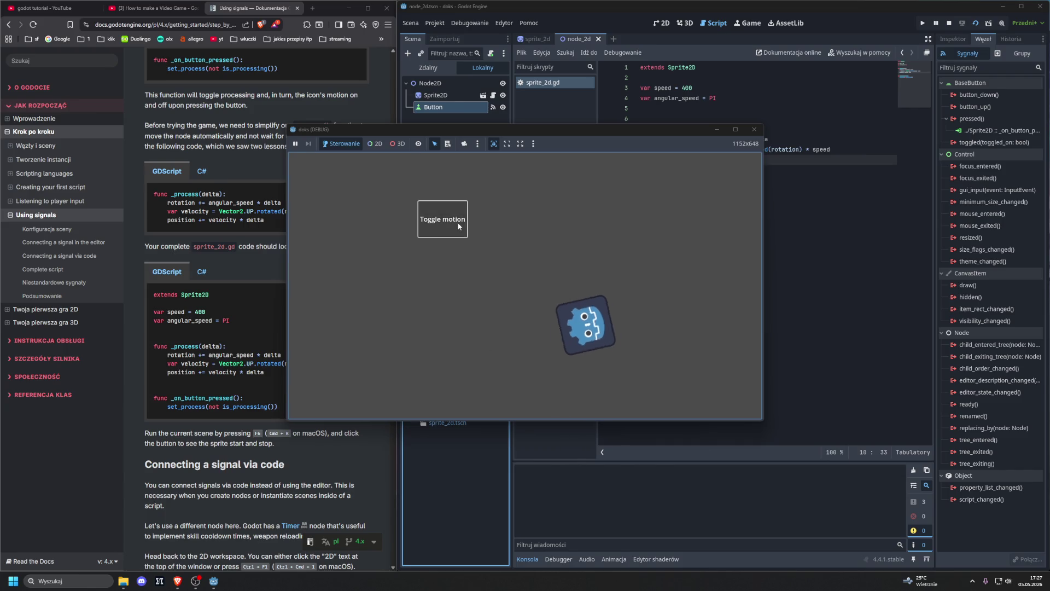
pyautogui.click(459, 224)
pyautogui.press('F8')
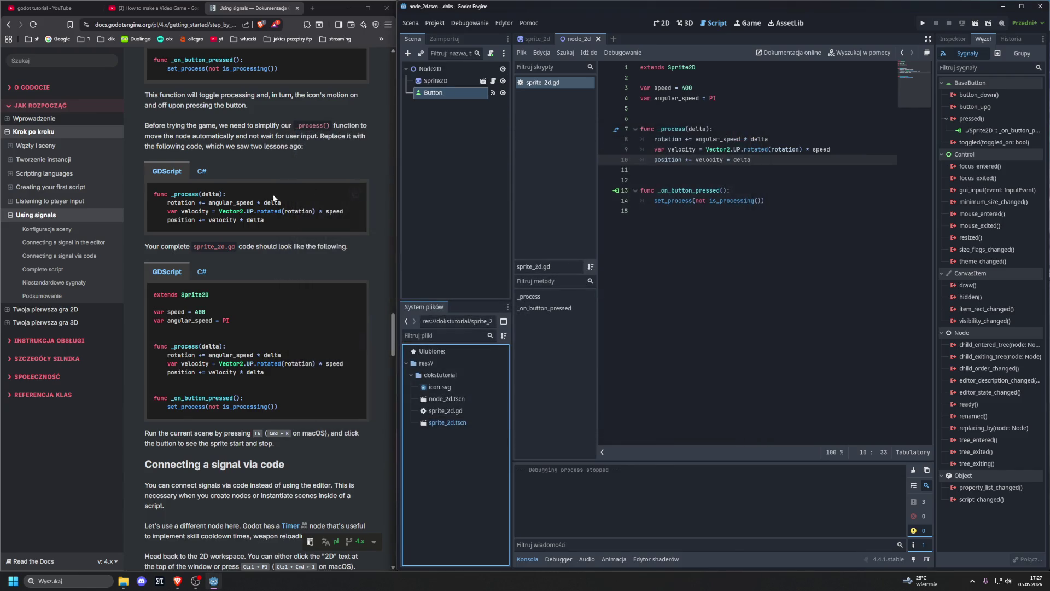
pyautogui.click(394, 334)
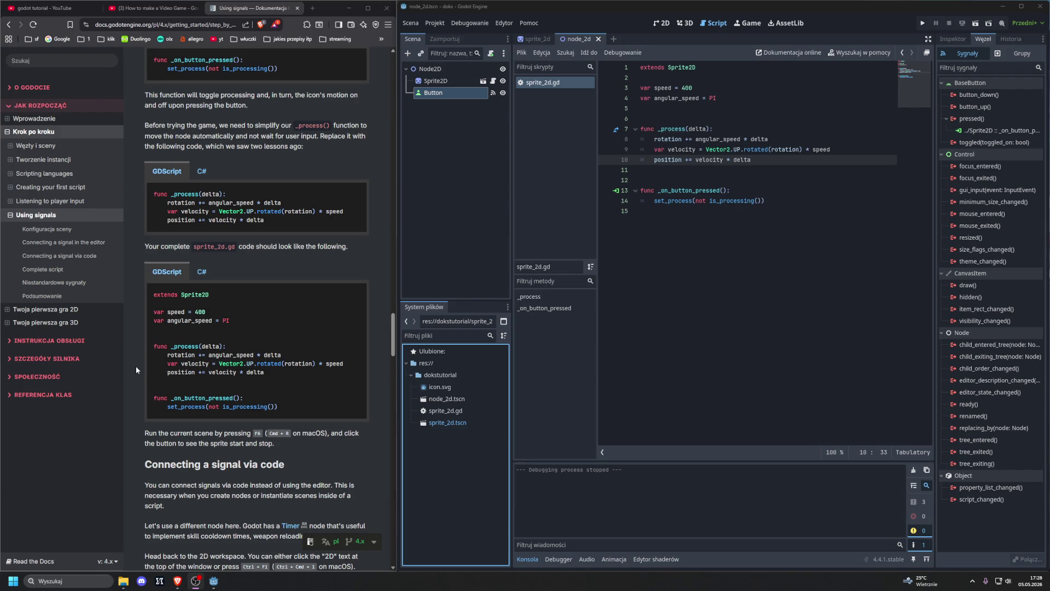
pyautogui.scroll(-5, 192, 389)
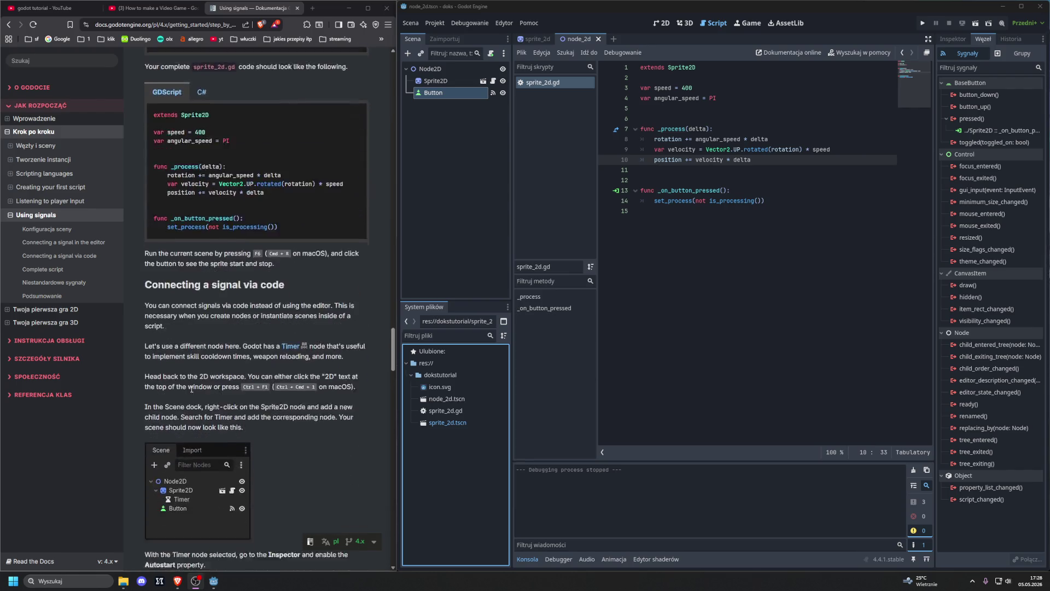
pyautogui.scroll(-1, 192, 391)
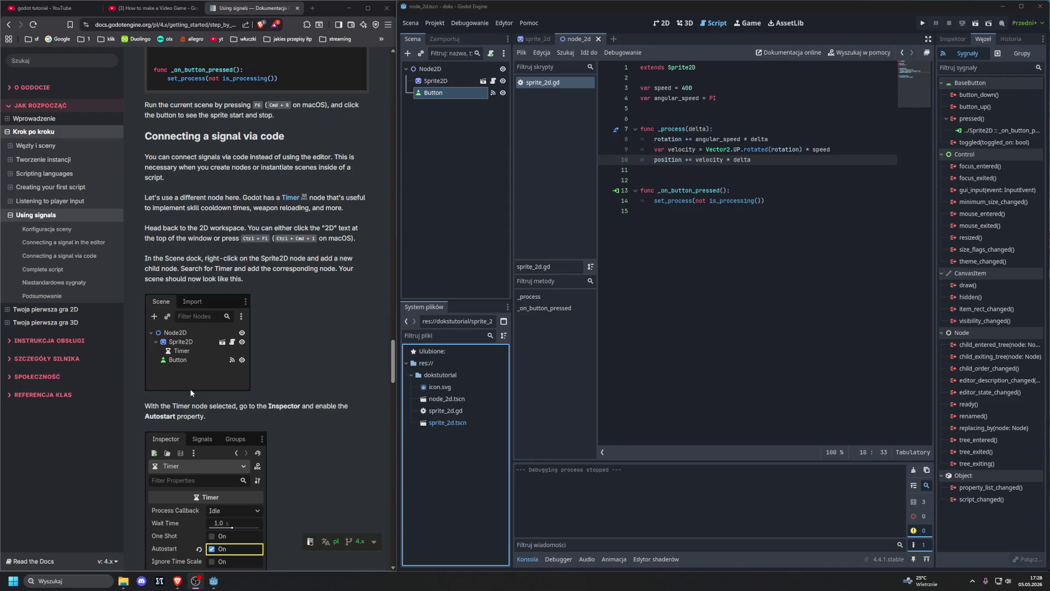
pyautogui.scroll(-1, 190, 392)
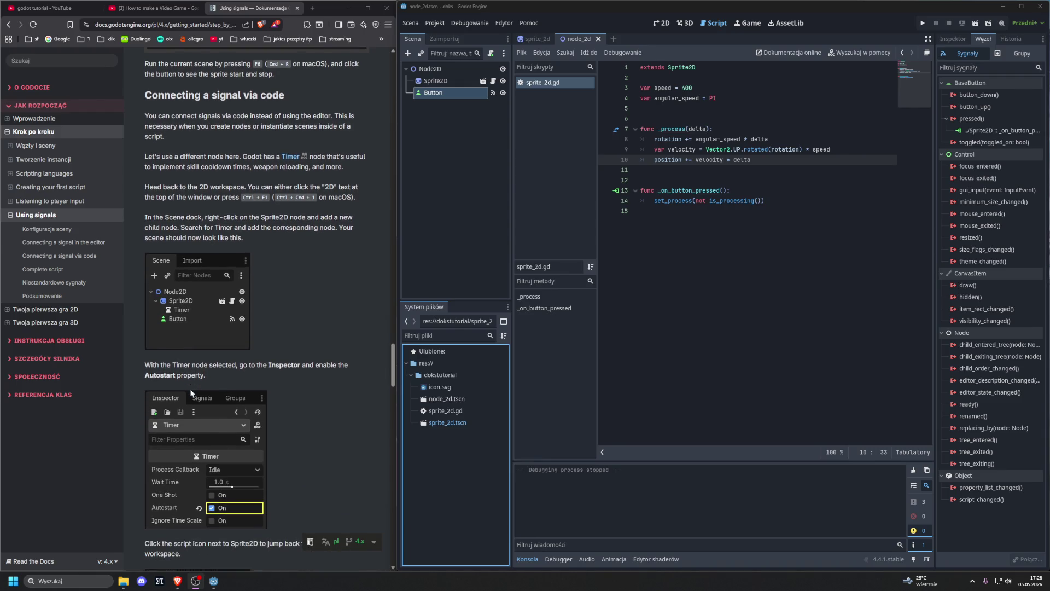